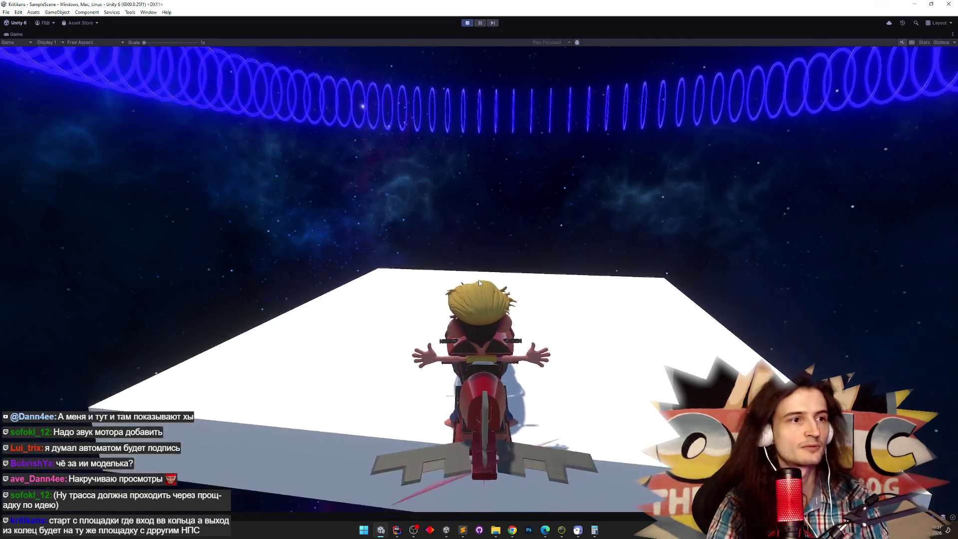
Exit Play mode, clear the selection and zoom out on the platform and ring spiral
{"action": "key", "text": "ctrl+p"}
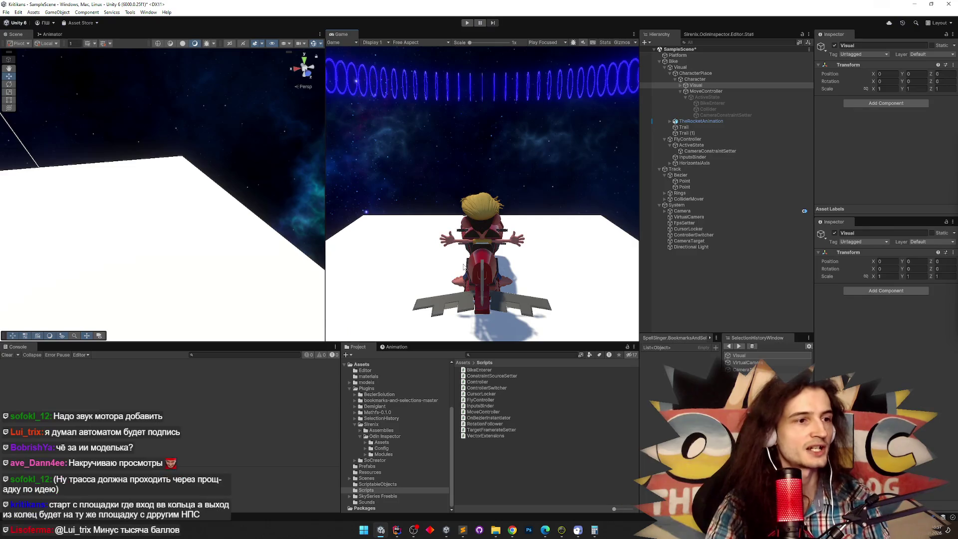
{"action": "left_click", "coordinate": [258, 199]}
{"action": "scroll", "coordinate": [259, 198], "scroll_direction": "down", "scroll_amount": 10}
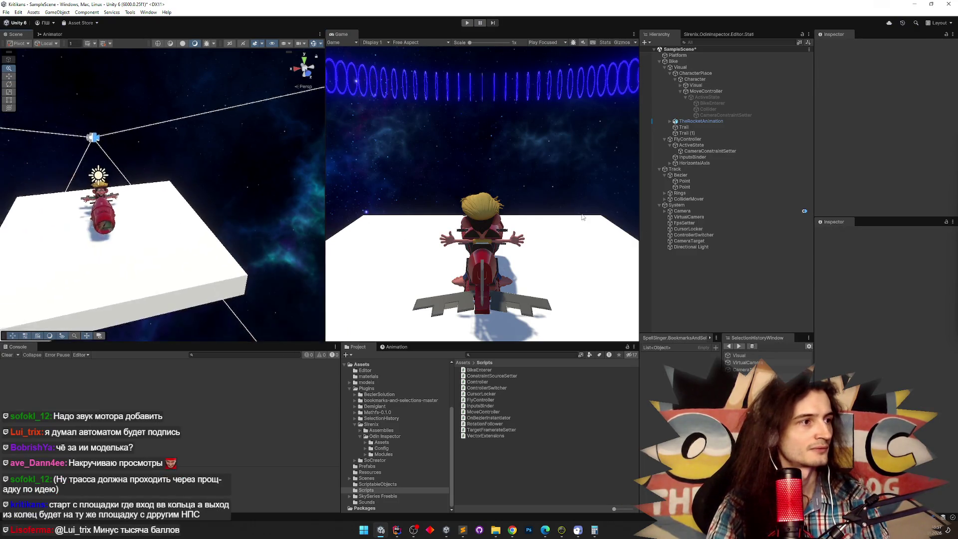
{"action": "scroll", "coordinate": [41, 137], "scroll_direction": "down", "scroll_amount": 2}
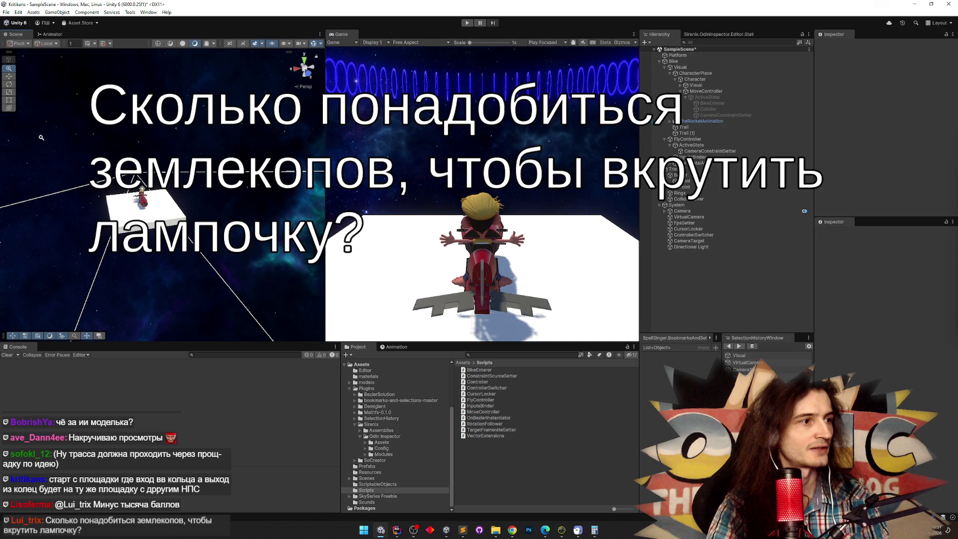
{"action": "scroll", "coordinate": [41, 137], "scroll_direction": "down", "scroll_amount": 3}
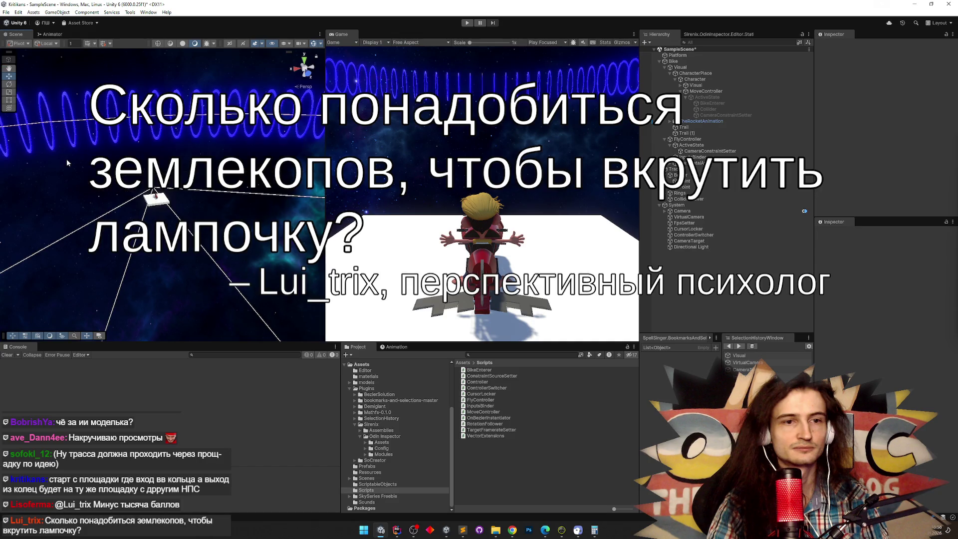
Drag Track down and along Z to 113.7, 4.2, -88.2 so its rings meet the platform
{"action": "left_click", "coordinate": [674, 169]}
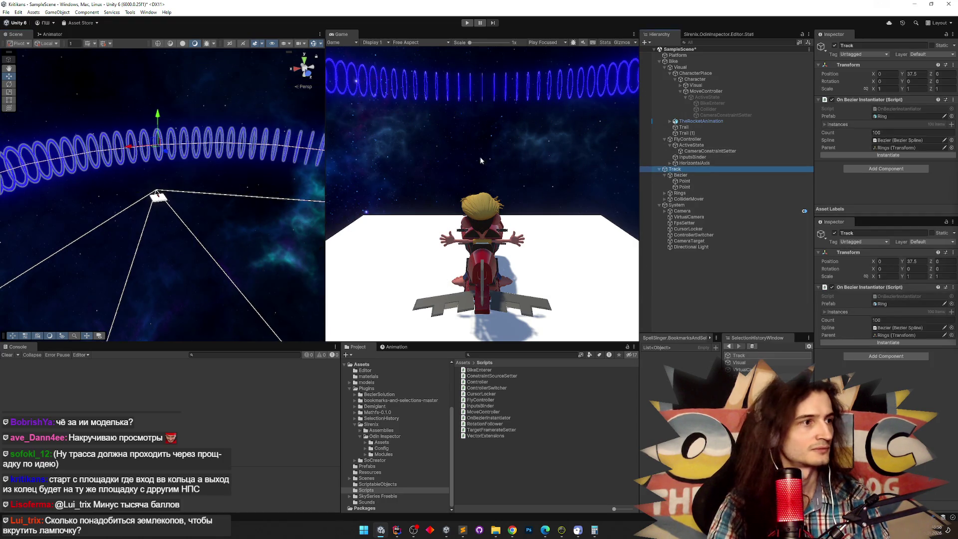
{"action": "left_click_drag", "start_coordinate": [157, 116], "coordinate": [149, 168]}
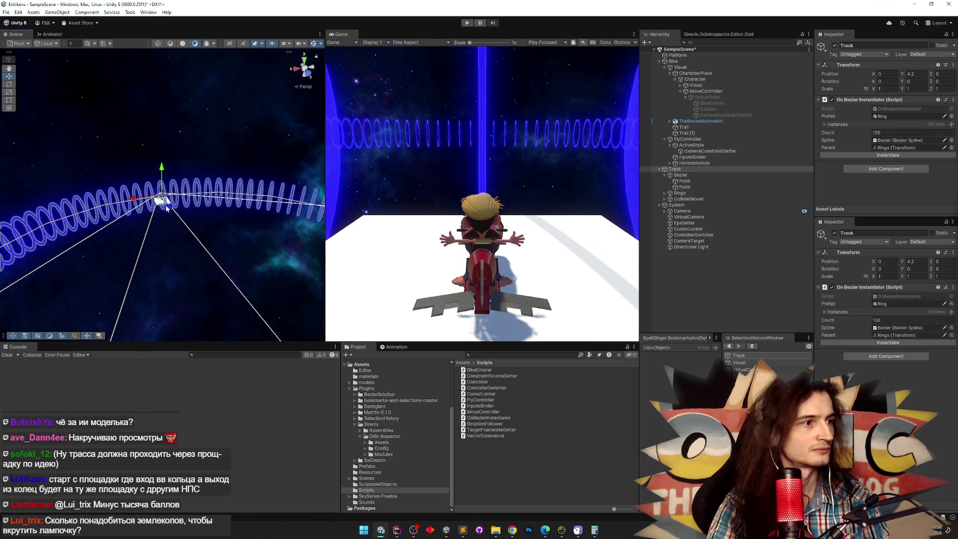
{"action": "mouse_move", "coordinate": [167, 204]}
{"action": "left_mouse_down"}
{"action": "mouse_move", "coordinate": [131, 160]}
{"action": "mouse_move", "coordinate": [113, 154]}
{"action": "mouse_move", "coordinate": [7, 164]}
{"action": "left_mouse_up"}
{"action": "mouse_move", "coordinate": [78, 174]}
{"action": "left_mouse_down"}
{"action": "mouse_move", "coordinate": [86, 154]}
{"action": "mouse_move", "coordinate": [80, 165]}
{"action": "mouse_move", "coordinate": [45, 155]}
{"action": "left_mouse_up"}
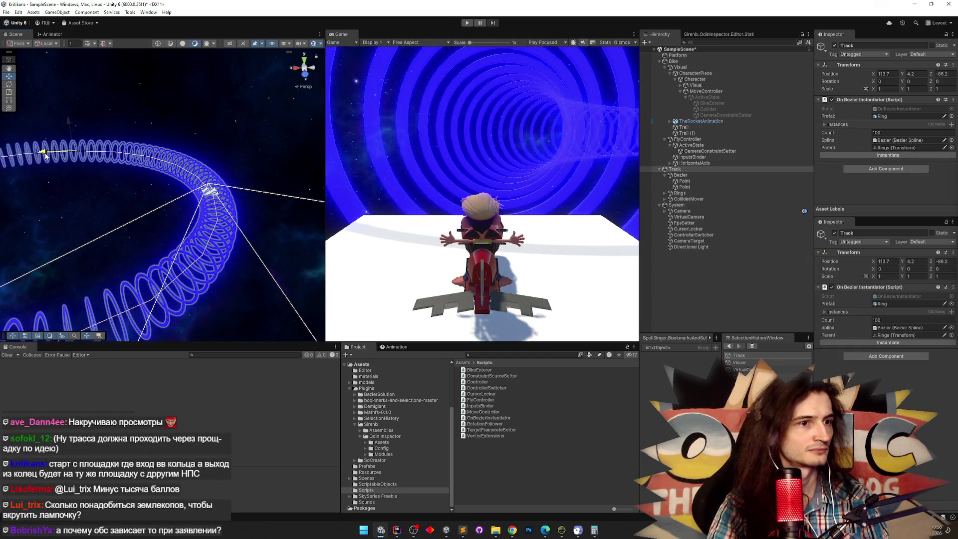
Start the game maximized and fly the bike off the platform into the ring tunnel
{"action": "key", "text": "ctrl+p"}
{"action": "key", "text": "shift+space"}
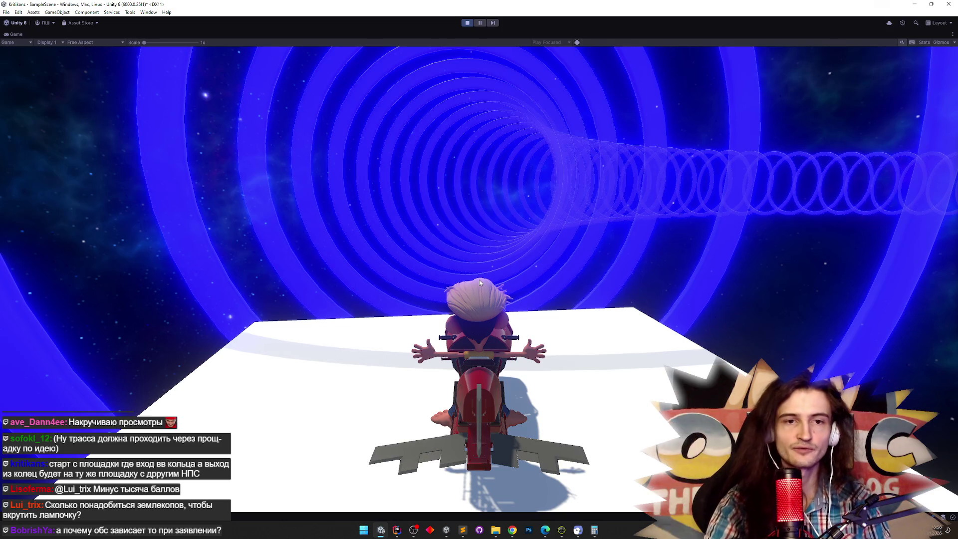
{"action": "key", "text": "w"}
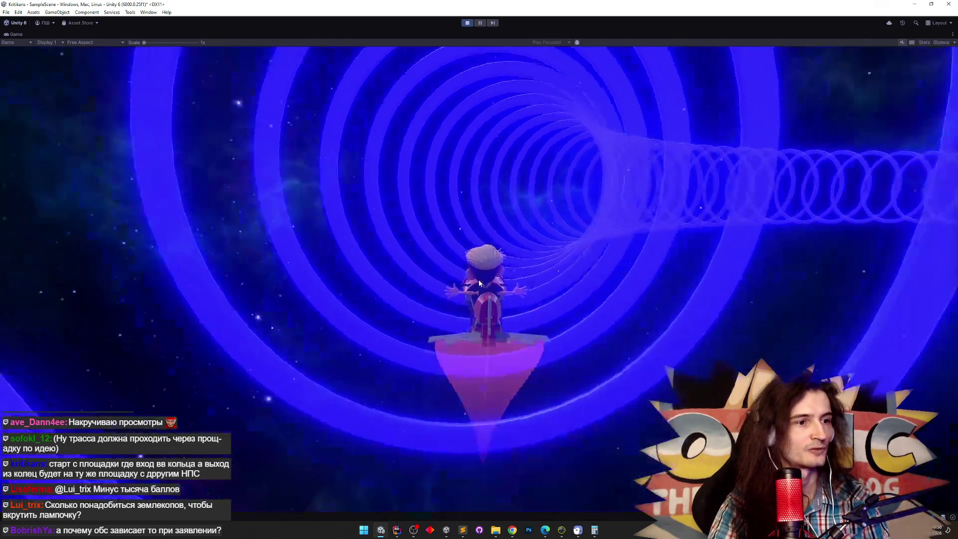
{"action": "key", "text": "d"}
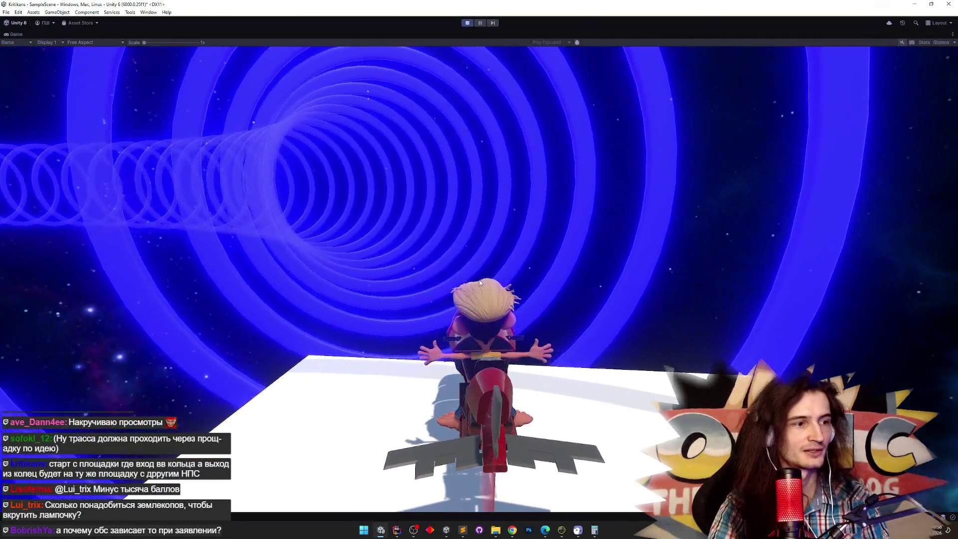
{"action": "key", "text": "a"}
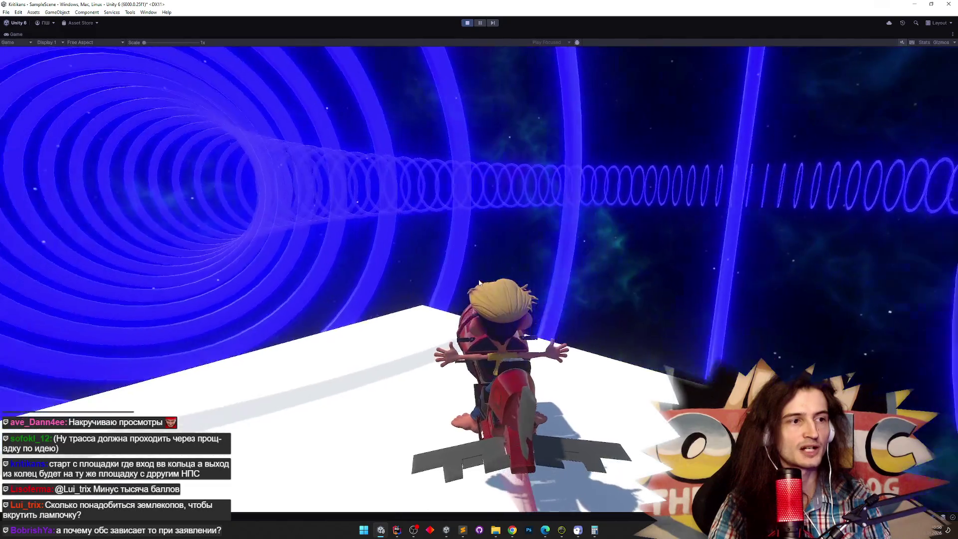
{"action": "key", "text": "a"}
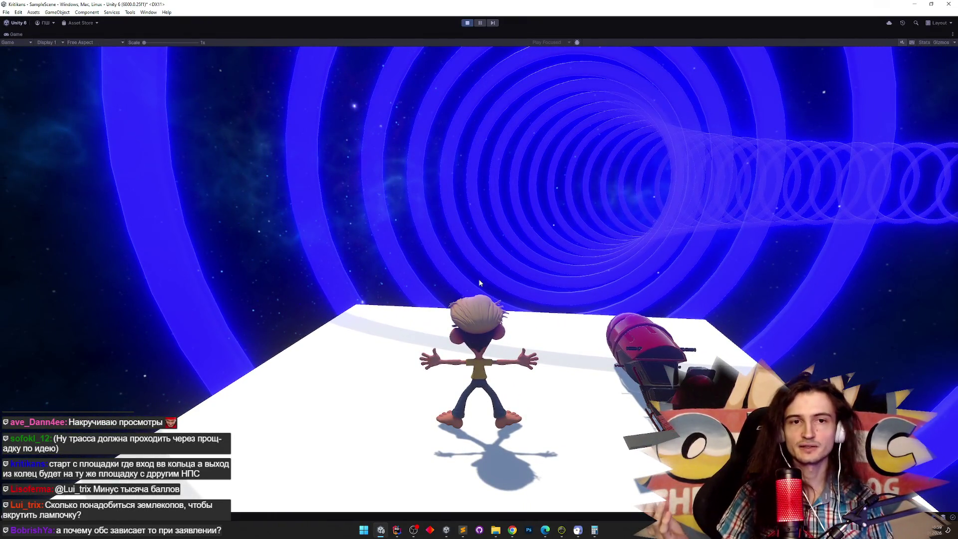
Walk the dismounted rider around the landing platform past the motorbike
{"action": "key", "text": "s"}
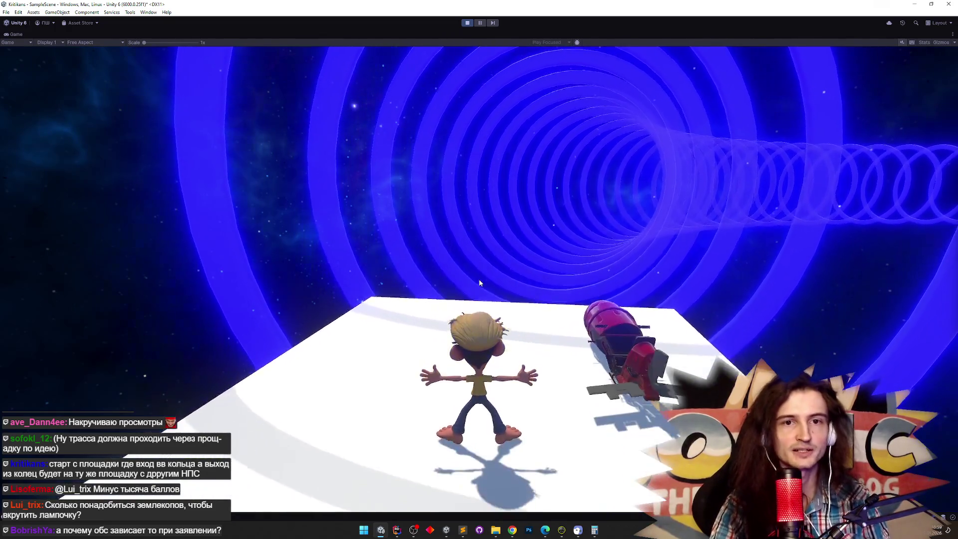
{"action": "key", "text": "d"}
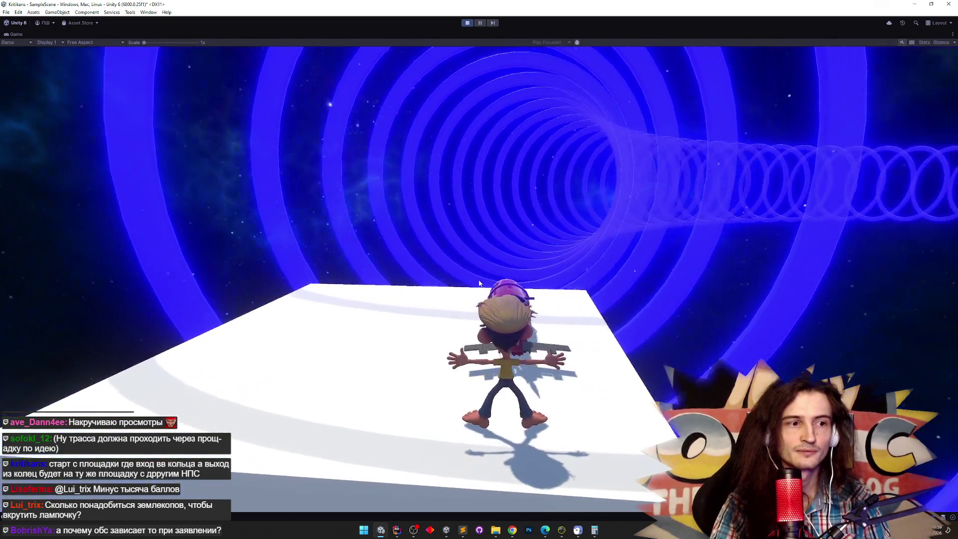
{"action": "key", "text": "a"}
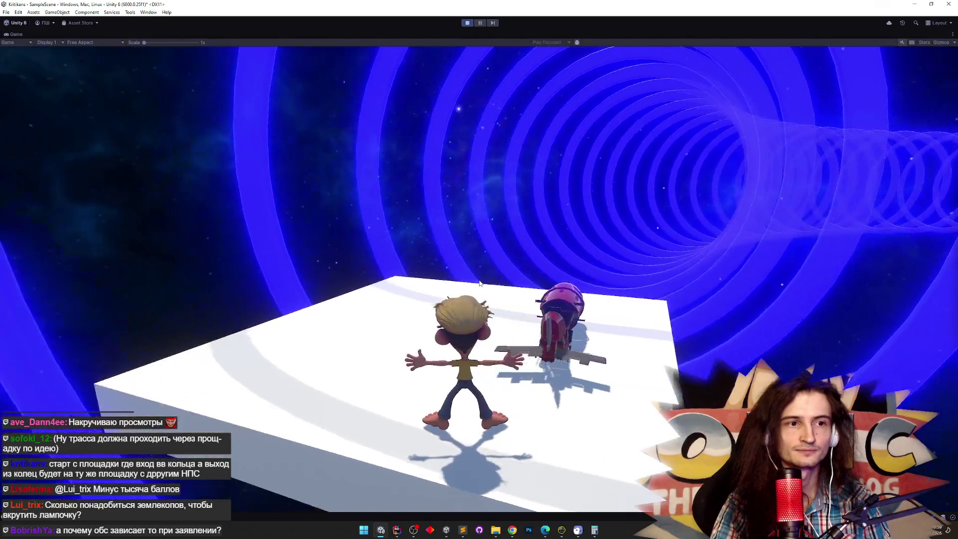
{"action": "key", "text": "a"}
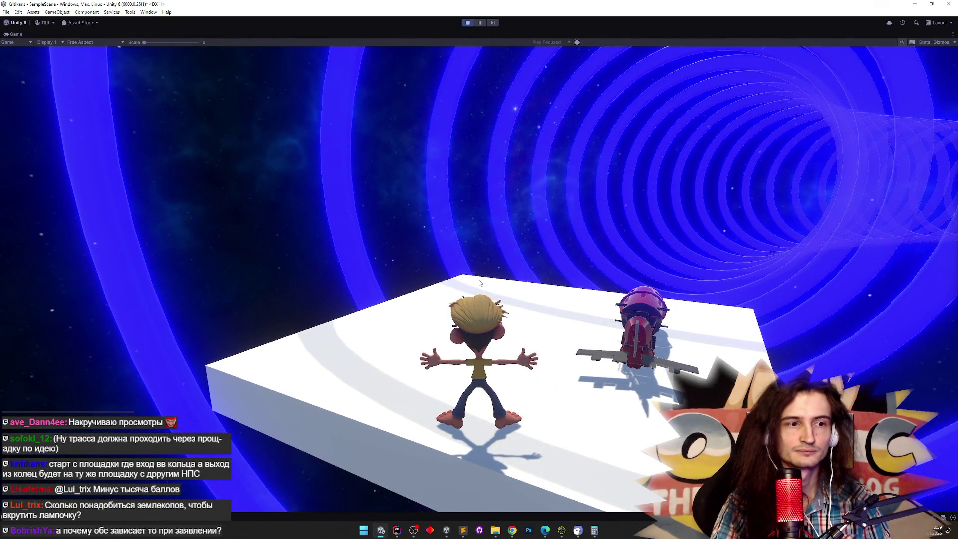
{"action": "key", "text": "w"}
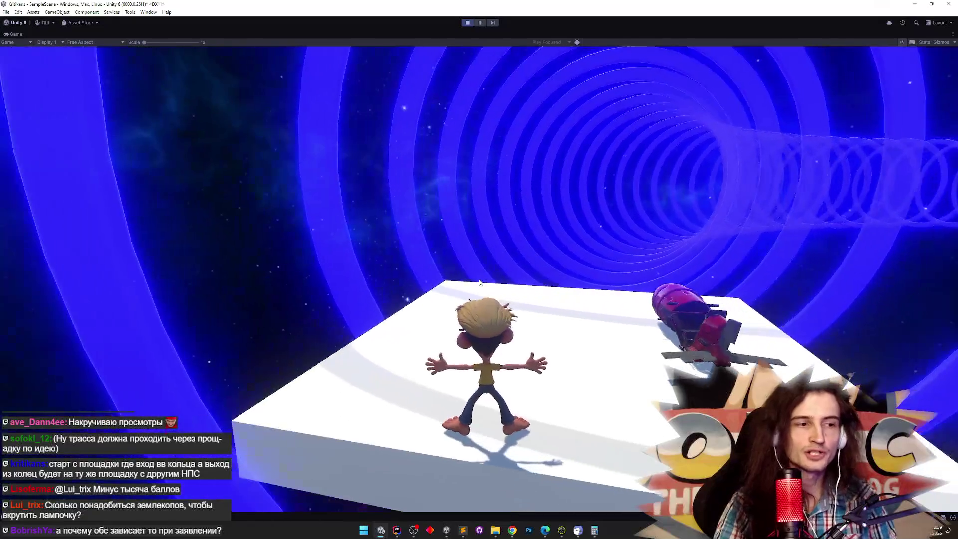
{"action": "key", "text": "w"}
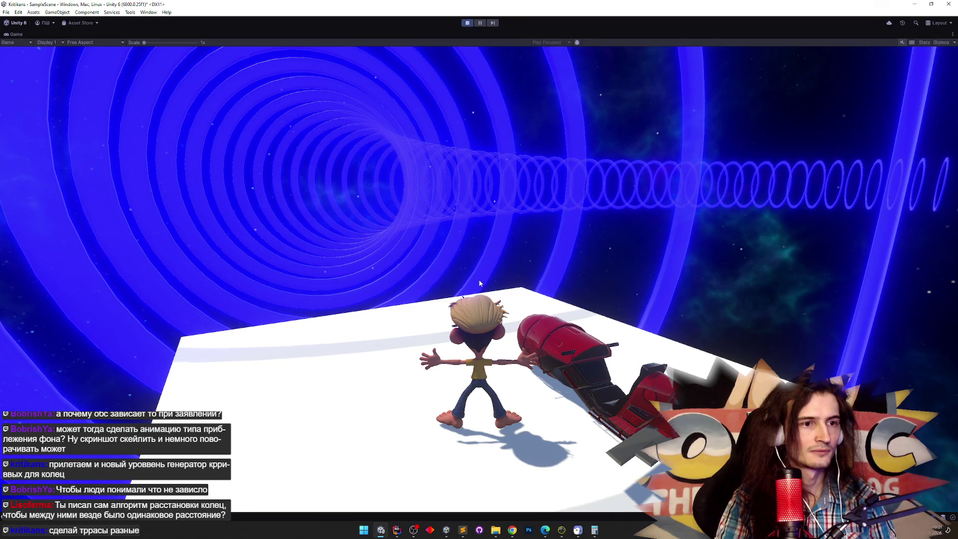
Exit Play mode, orbit around the ring track and select the Bezier spline
{"action": "key", "text": "ctrl+p"}
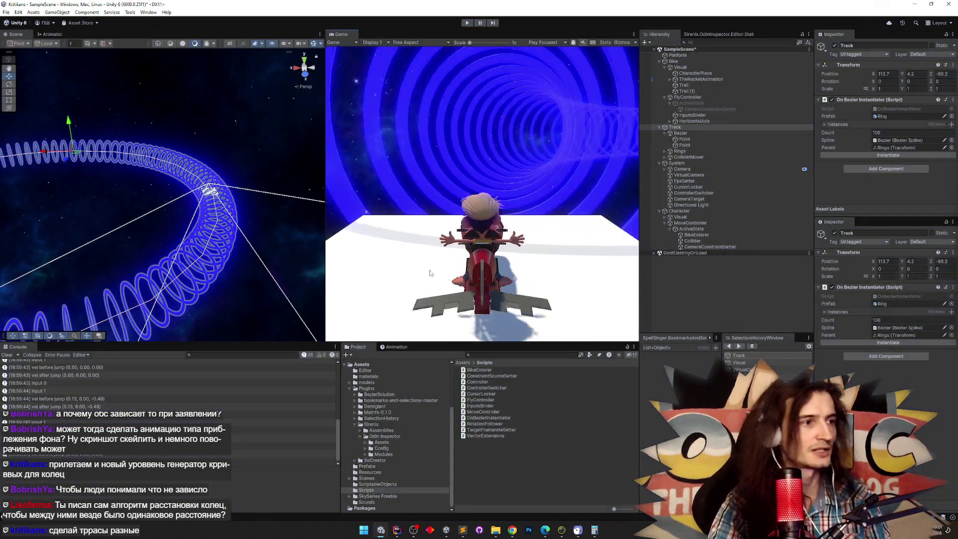
{"action": "mouse_move", "coordinate": [258, 252]}
{"action": "left_mouse_down"}
{"action": "mouse_move", "coordinate": [165, 241]}
{"action": "mouse_move", "coordinate": [160, 224]}
{"action": "left_mouse_up"}
{"action": "mouse_move", "coordinate": [159, 224]}
{"action": "left_mouse_down"}
{"action": "mouse_move", "coordinate": [393, 210]}
{"action": "mouse_move", "coordinate": [311, 187]}
{"action": "left_mouse_up"}
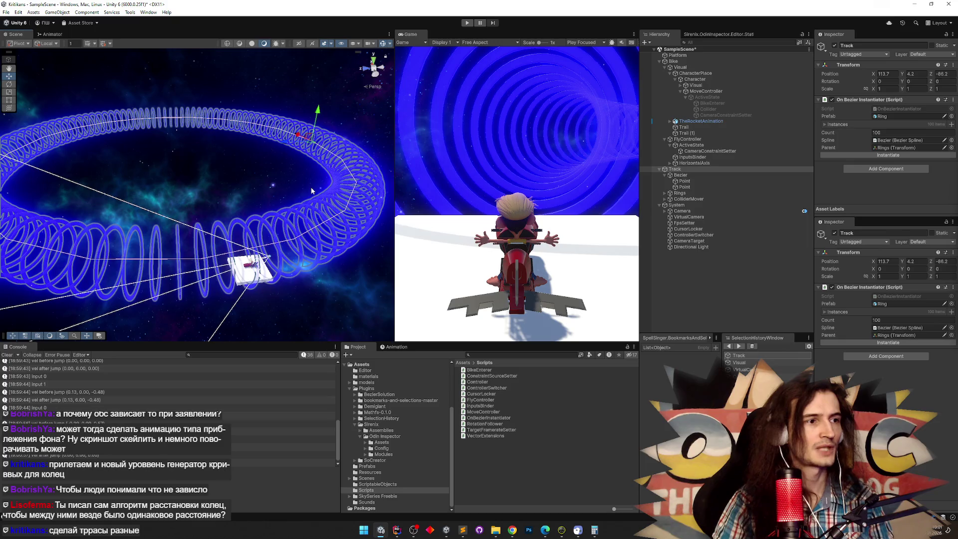
{"action": "left_click", "coordinate": [691, 174]}
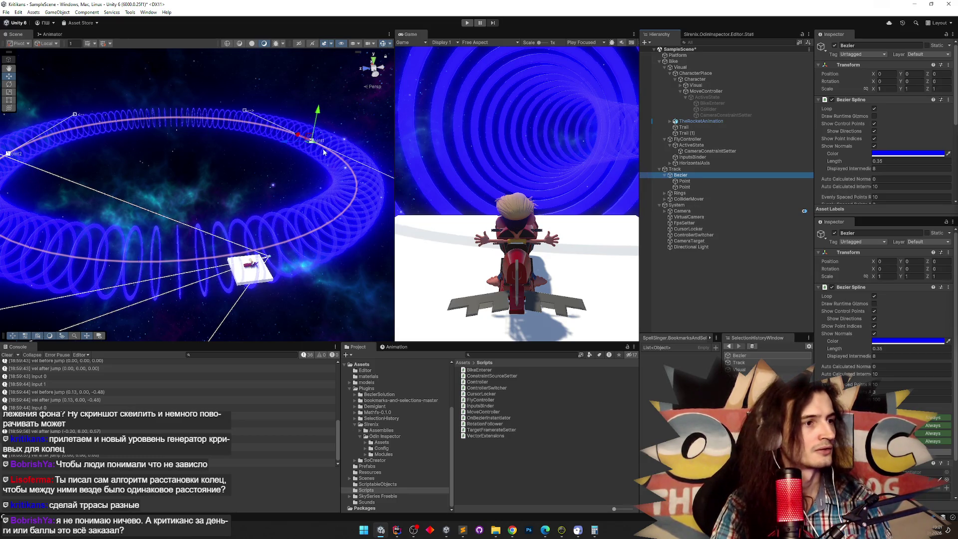
Browse Bezier, Track and the Rings children in the Hierarchy, ending on Bezier
{"action": "left_click_drag", "start_coordinate": [323, 152], "coordinate": [282, 165]}
{"action": "left_click", "coordinate": [704, 175]}
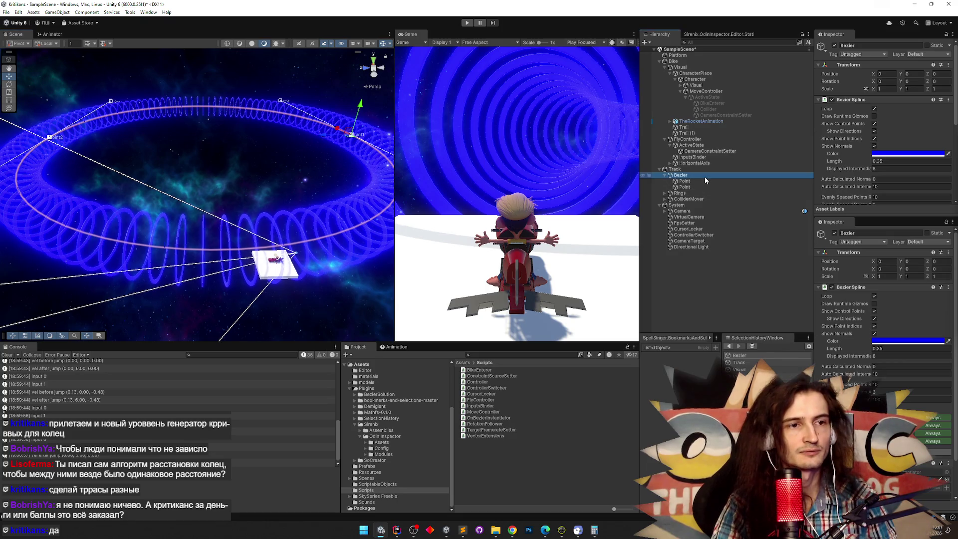
{"action": "left_click", "coordinate": [665, 176]}
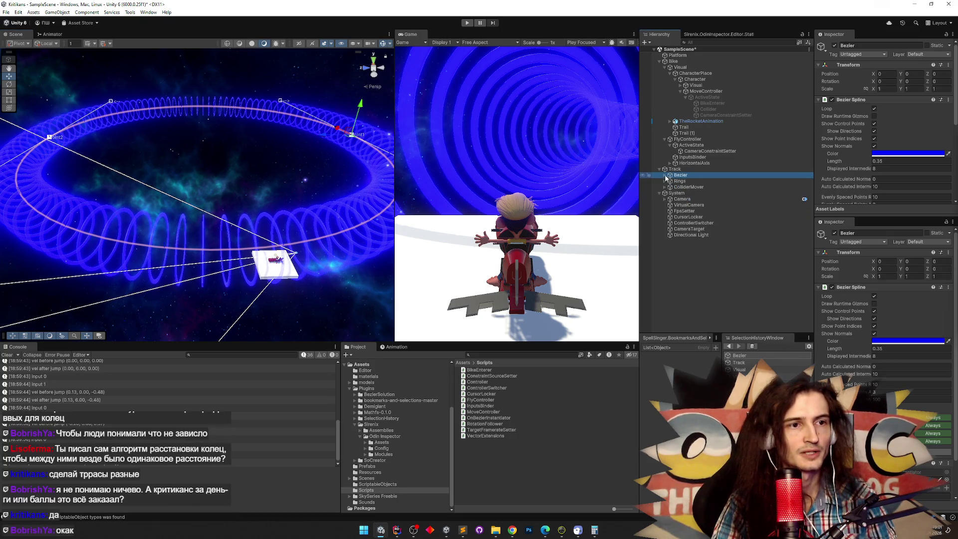
{"action": "left_click", "coordinate": [660, 170]}
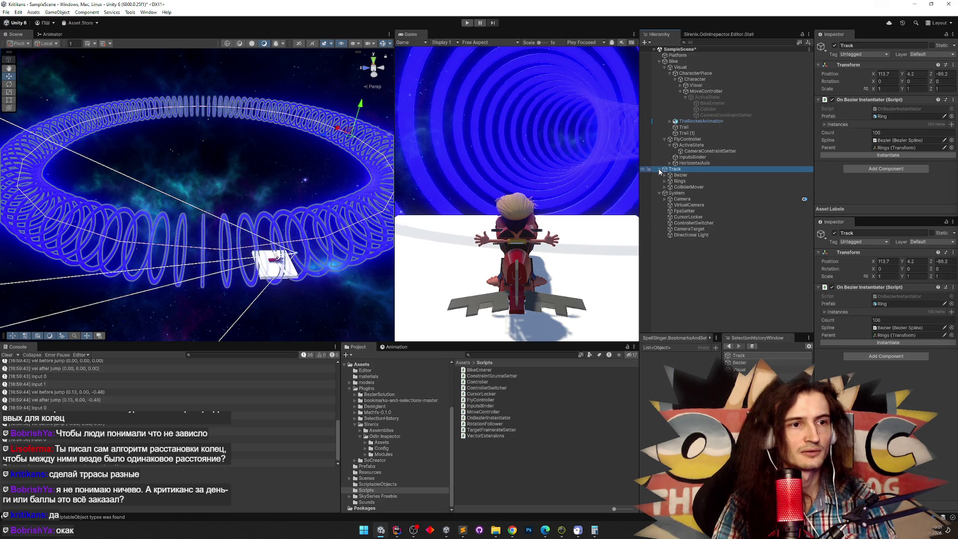
{"action": "left_click", "coordinate": [664, 181]}
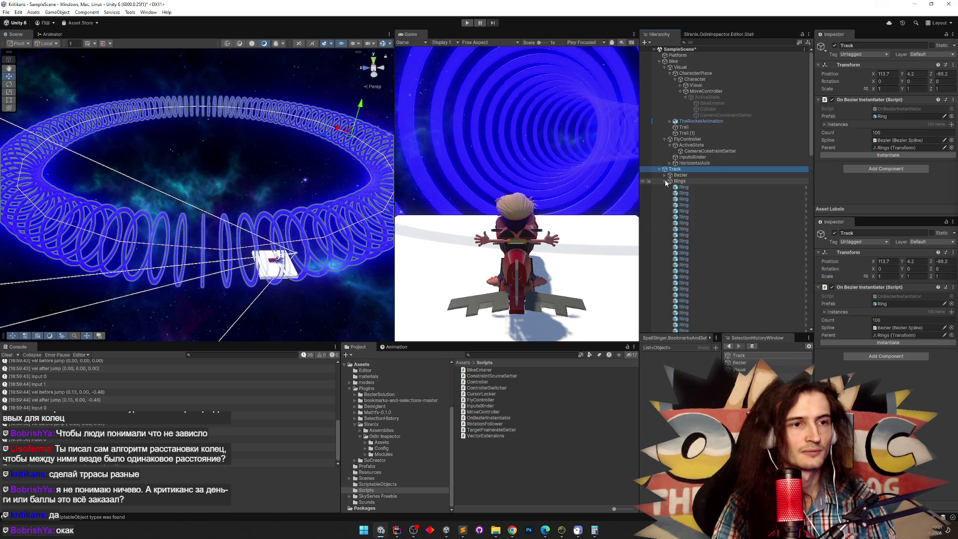
{"action": "left_click", "coordinate": [665, 182]}
{"action": "left_click", "coordinate": [677, 177]}
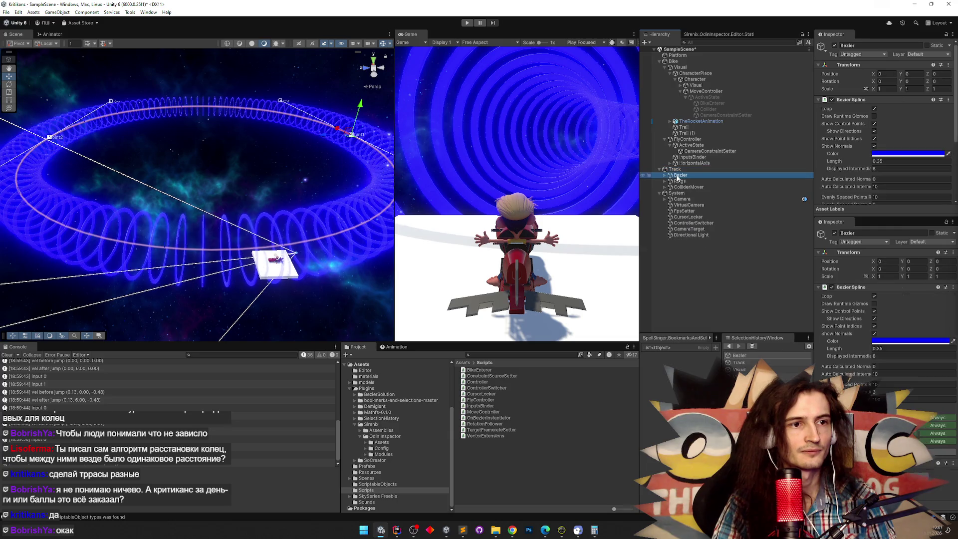
Select ColliderMover and show its Track Collider Mover settings referencing Bezier
{"action": "scroll", "coordinate": [894, 166], "scroll_direction": "down", "scroll_amount": 3}
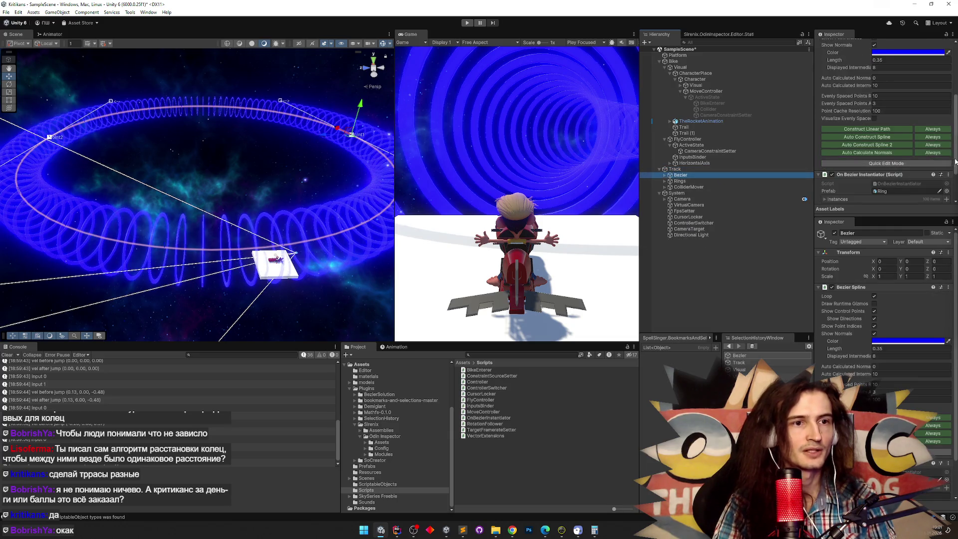
{"action": "left_click_drag", "start_coordinate": [955, 161], "coordinate": [955, 185]}
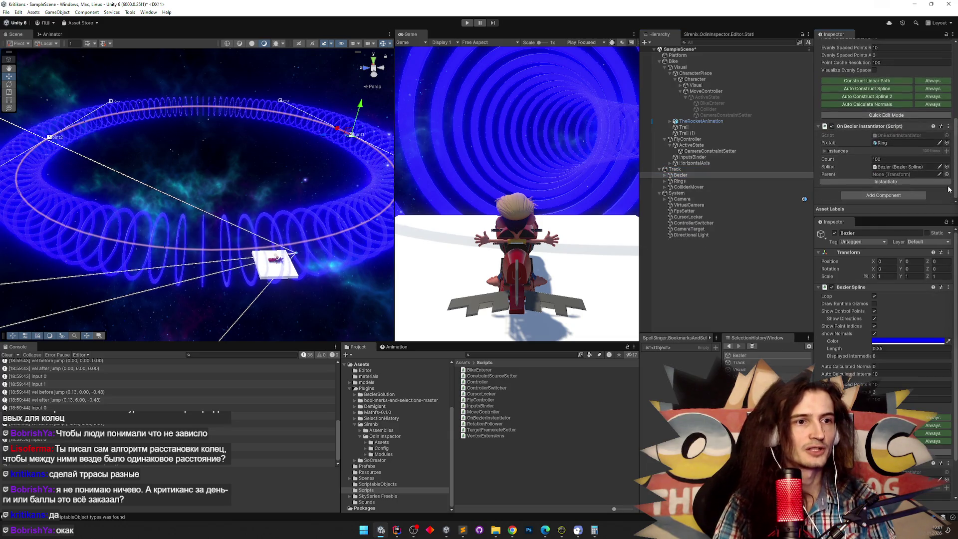
{"action": "left_click", "coordinate": [687, 187]}
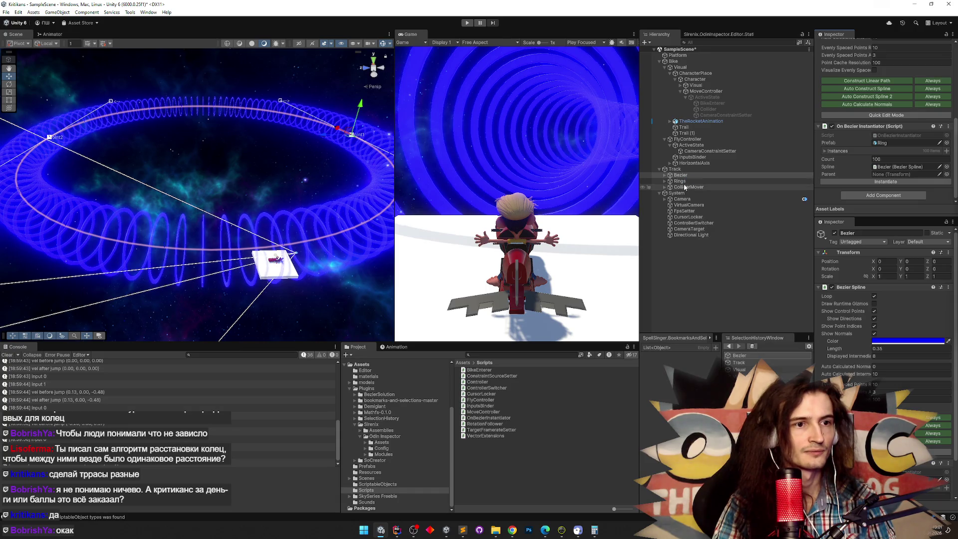
{"action": "left_click", "coordinate": [889, 131]}
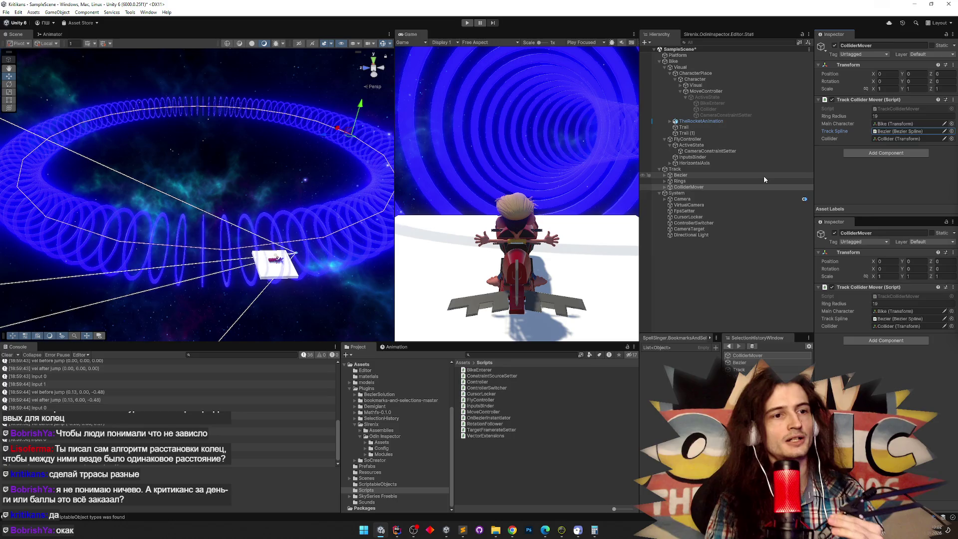
Inspect Bezier and ColliderMover, then reselect the Track object
{"action": "left_click", "coordinate": [718, 176]}
{"action": "left_click", "coordinate": [711, 186]}
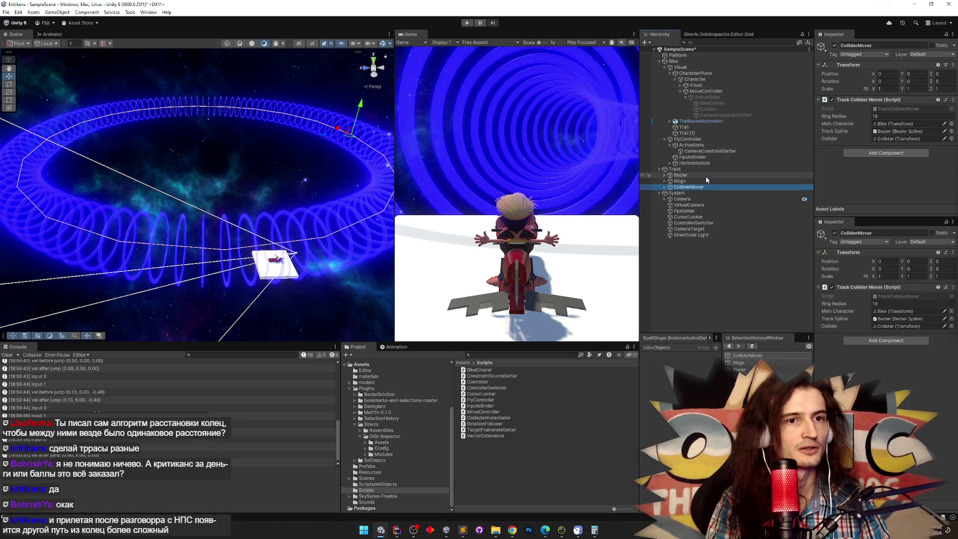
{"action": "left_click", "coordinate": [708, 170]}
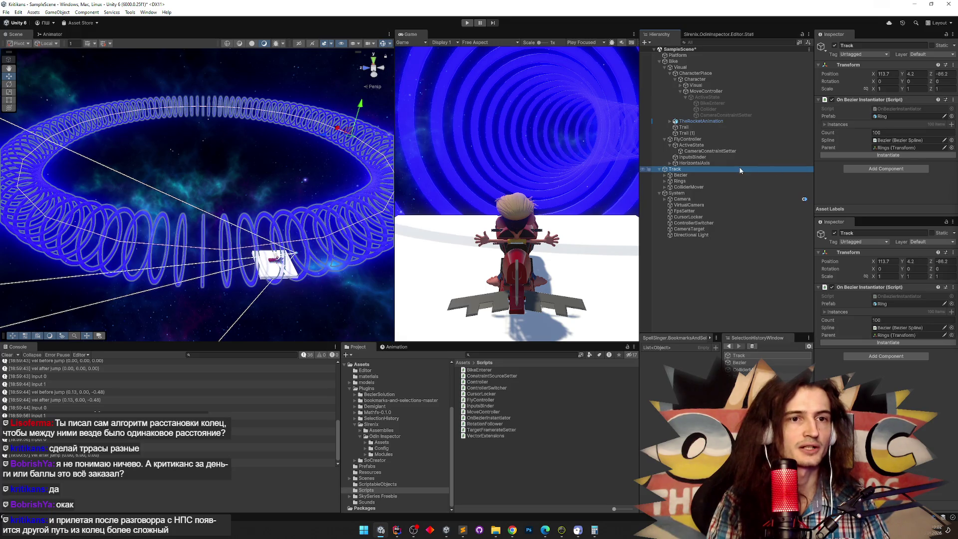
{"action": "left_click", "coordinate": [708, 188]}
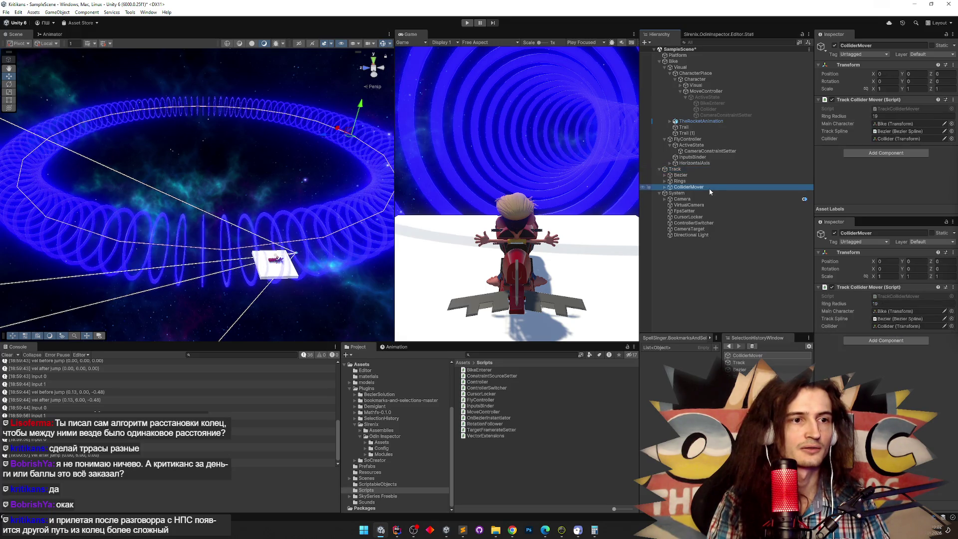
{"action": "left_click", "coordinate": [703, 171]}
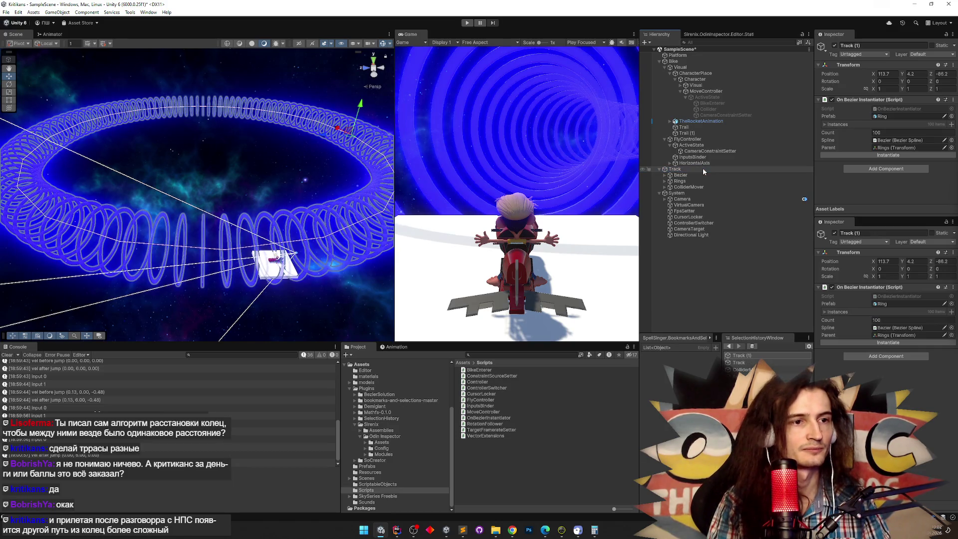
Duplicate Track twice and rename the Track (1) copy
{"action": "key", "text": "ctrl+d"}
{"action": "key", "text": "ctrl+d"}
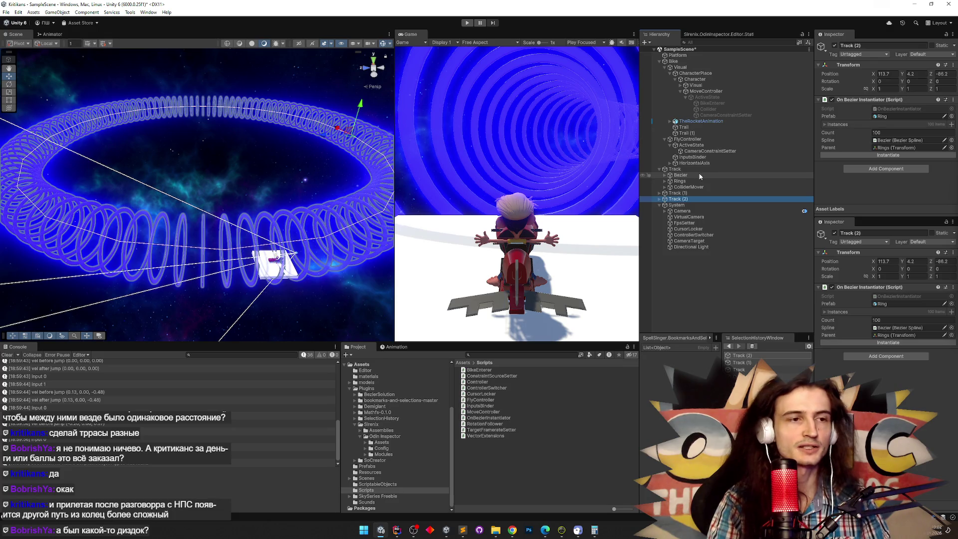
{"action": "left_click", "coordinate": [682, 193]}
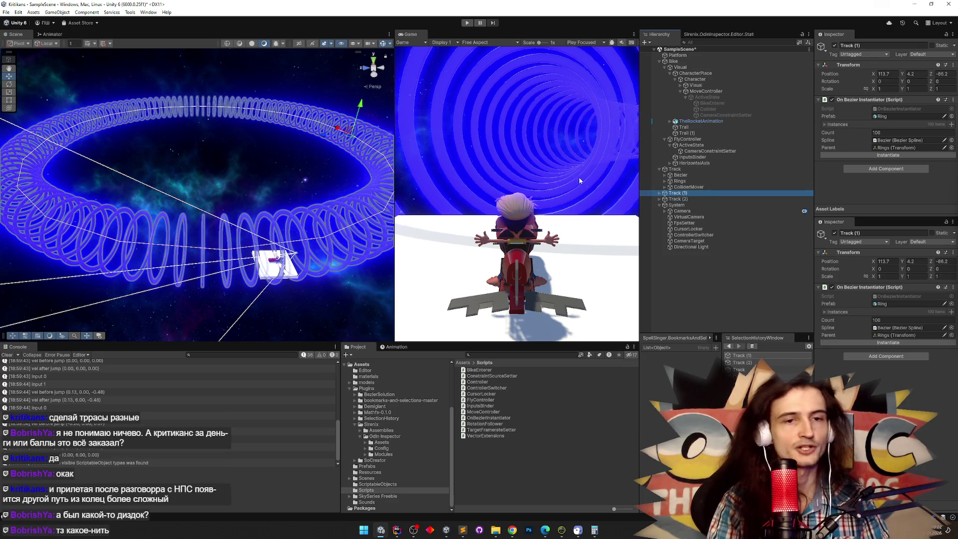
{"action": "mouse_move", "coordinate": [364, 164]}
{"action": "left_mouse_down"}
{"action": "mouse_move", "coordinate": [345, 165]}
{"action": "mouse_move", "coordinate": [394, 169]}
{"action": "left_mouse_up"}
{"action": "left_click", "coordinate": [679, 194]}
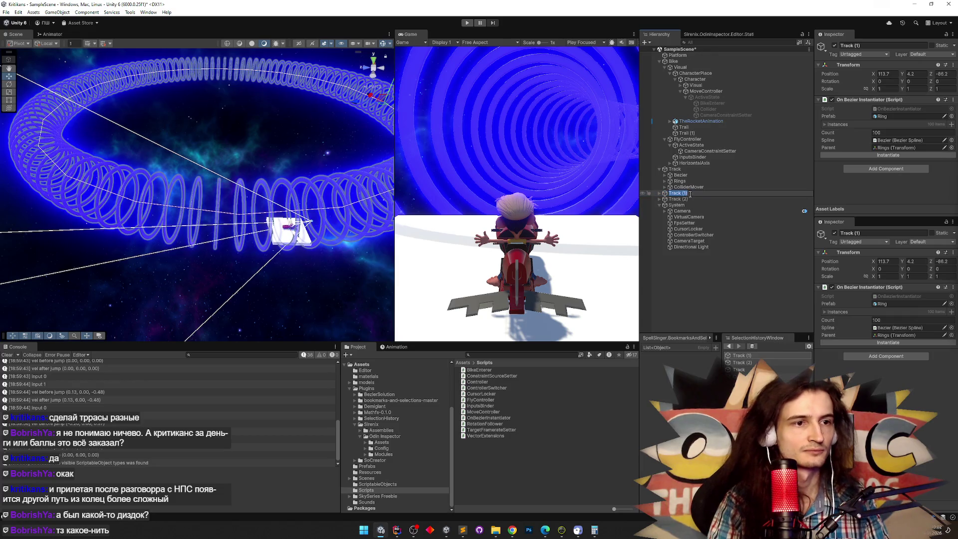
{"action": "type", "text": "1"}
{"action": "key", "text": "Return"}
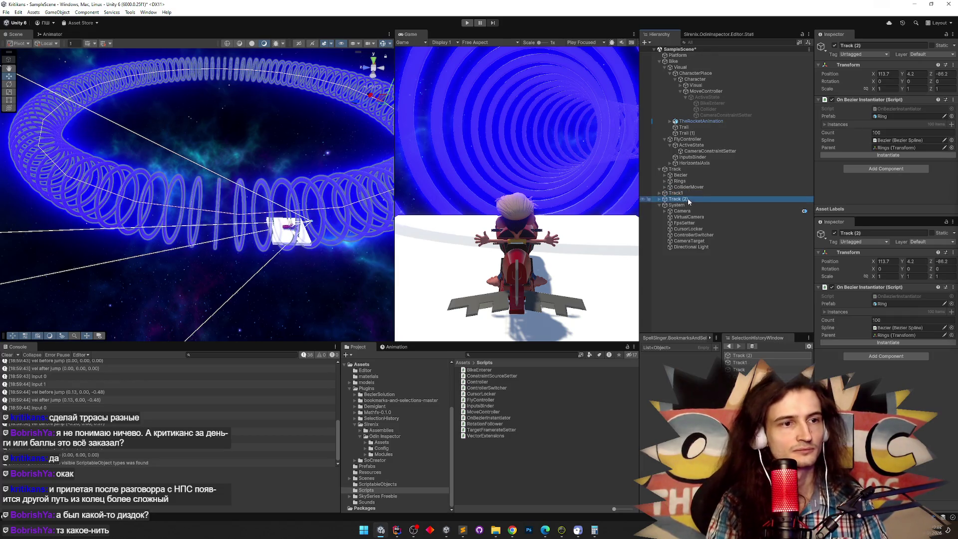
Rename the original Track object to Track1
{"action": "left_click", "coordinate": [689, 170]}
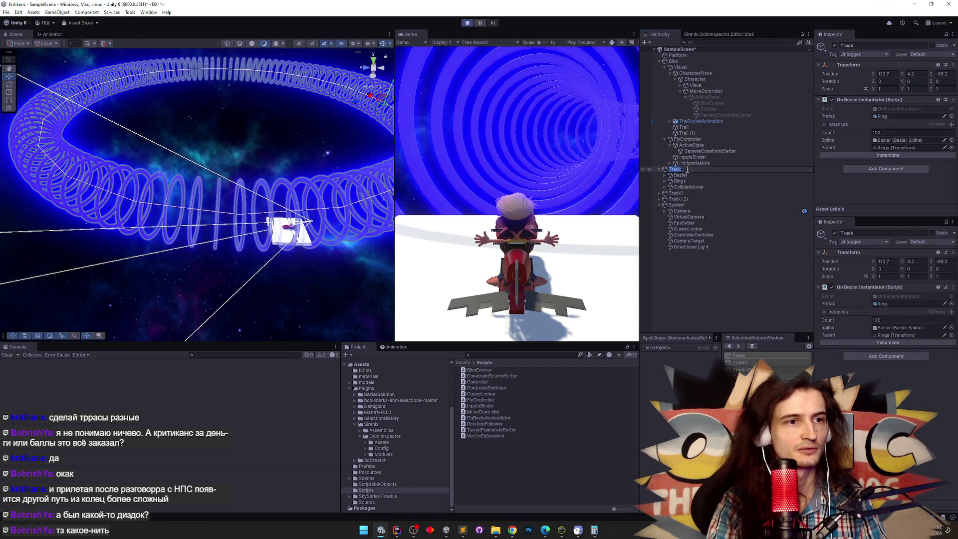
{"action": "left_click", "coordinate": [686, 168]}
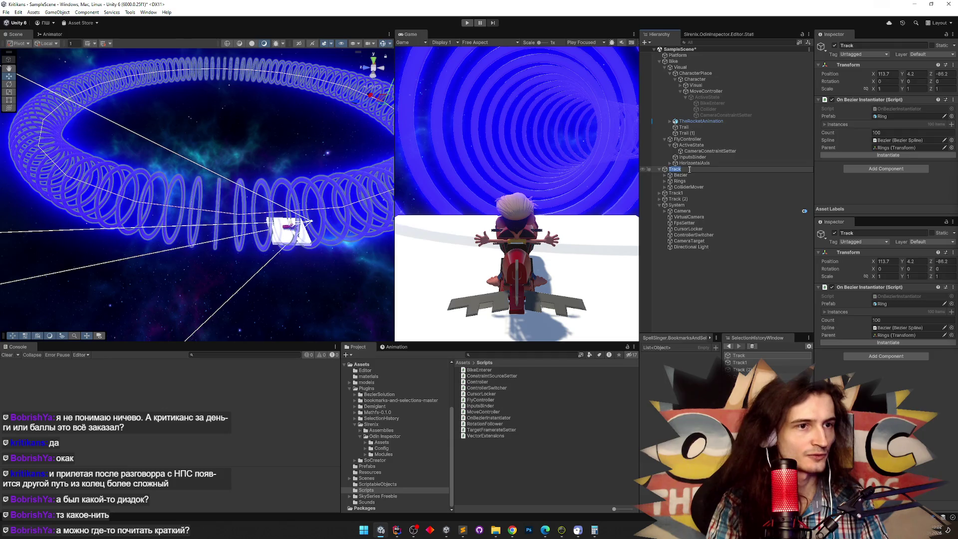
{"action": "key", "text": "Escape"}
{"action": "left_click", "coordinate": [689, 170]}
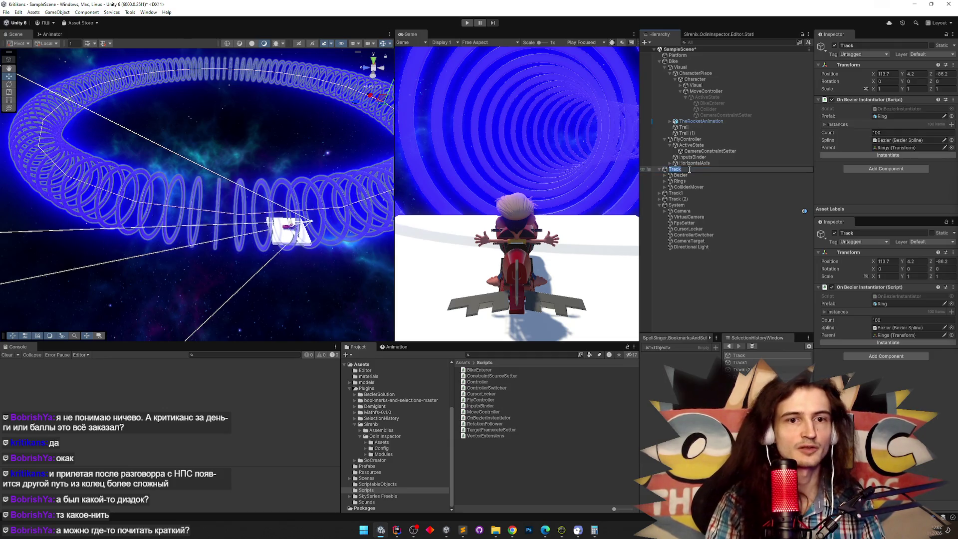
{"action": "type", "text": "1"}
{"action": "key", "text": "Return"}
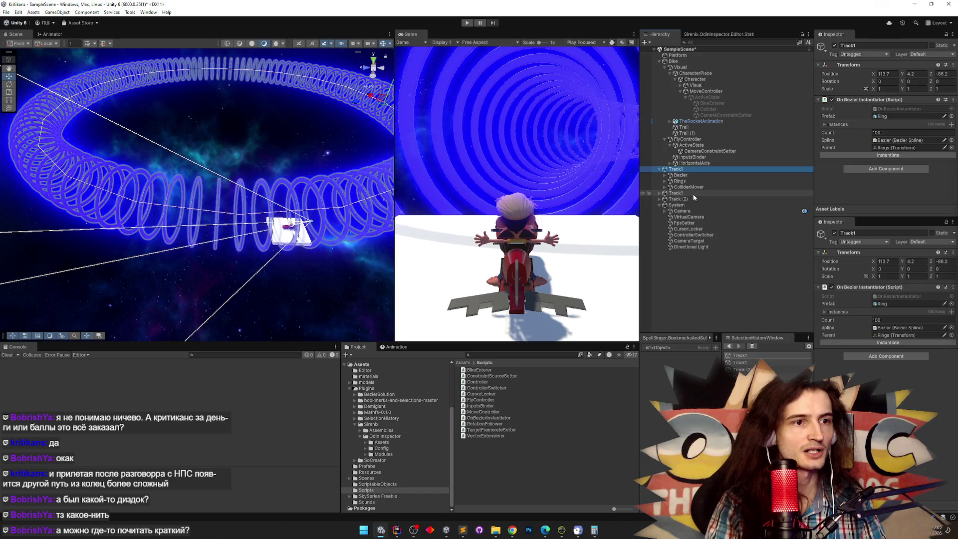
Rename the copies to Track2 and Track3 and expand both in the Hierarchy
{"action": "left_click", "coordinate": [689, 194]}
{"action": "key", "text": "F2"}
{"action": "type", "text": "2"}
{"action": "key", "text": "Return"}
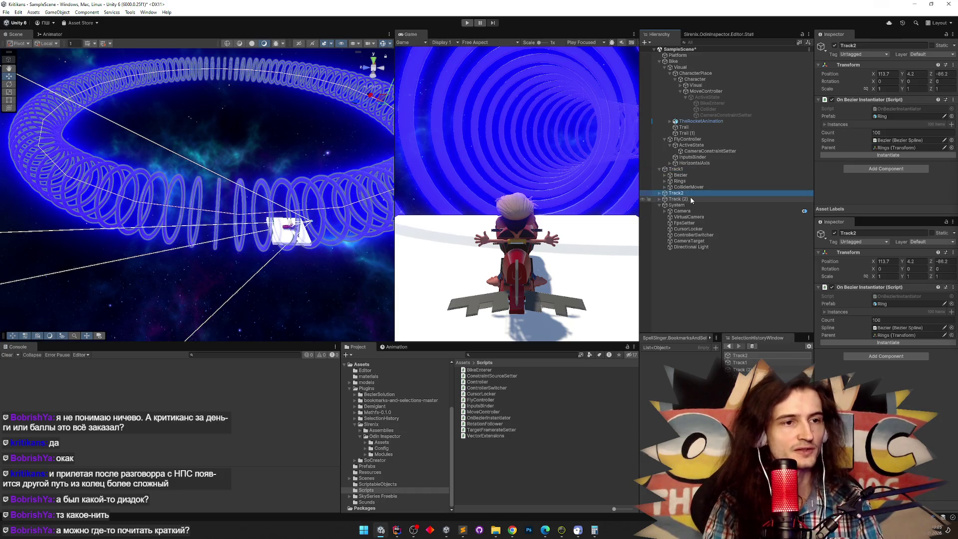
{"action": "left_click", "coordinate": [690, 198]}
{"action": "key", "text": "F2"}
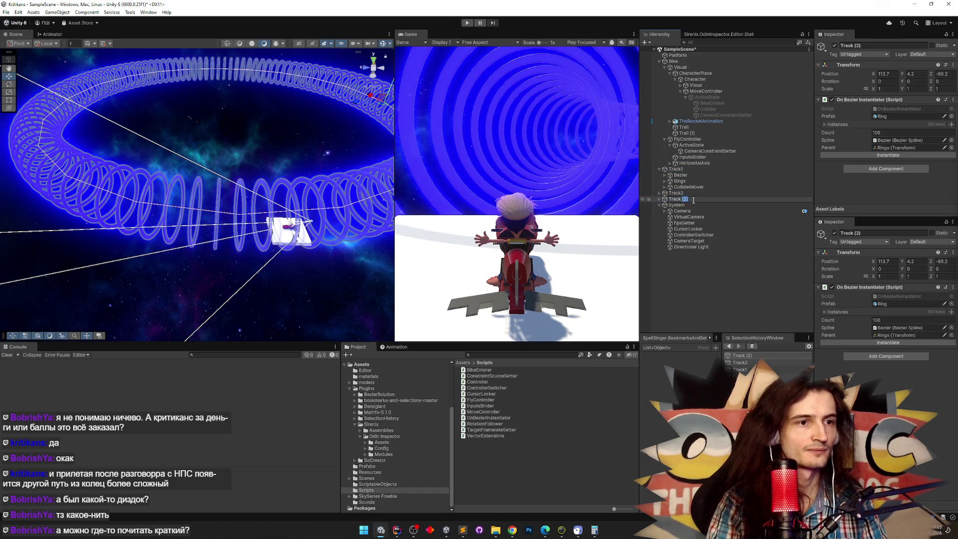
{"action": "type", "text": "3"}
{"action": "key", "text": "Return"}
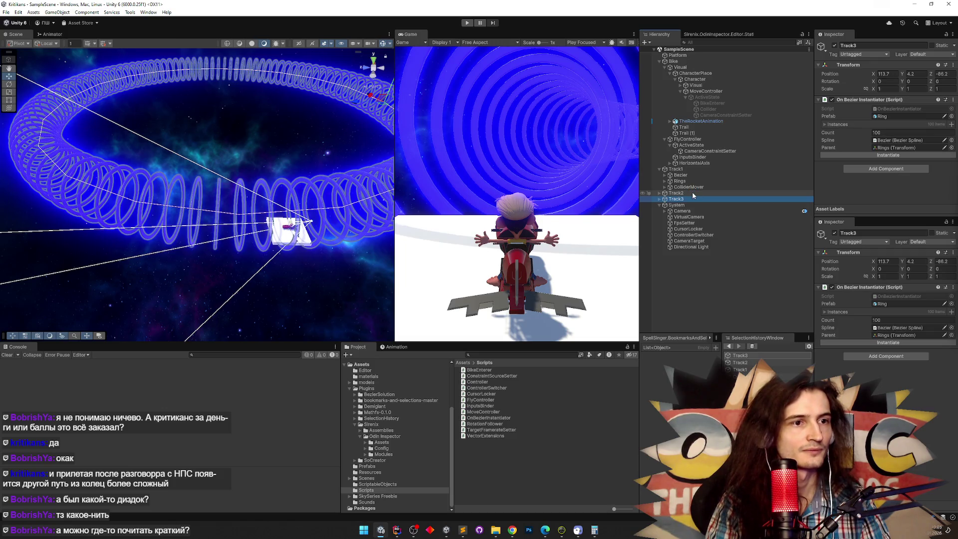
{"action": "left_click", "coordinate": [659, 193]}
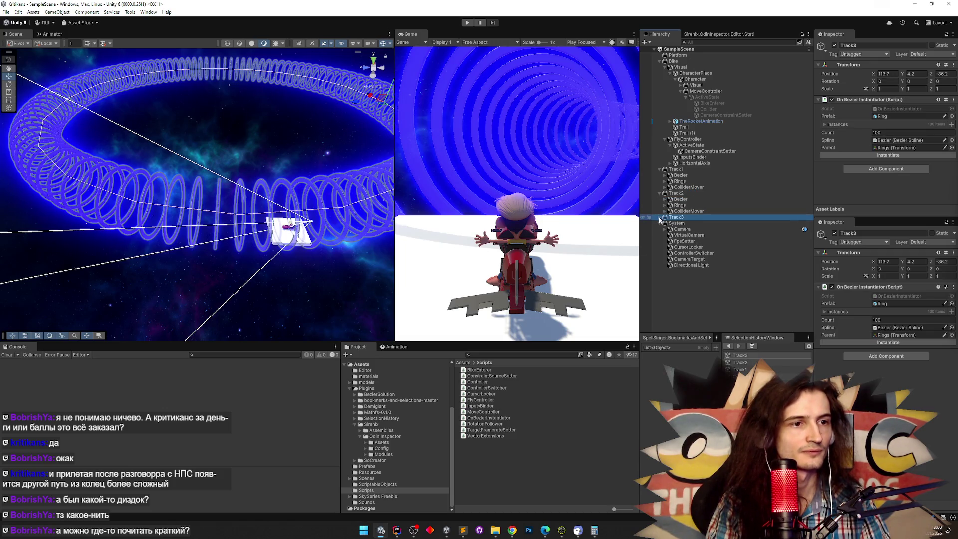
{"action": "left_click", "coordinate": [659, 217]}
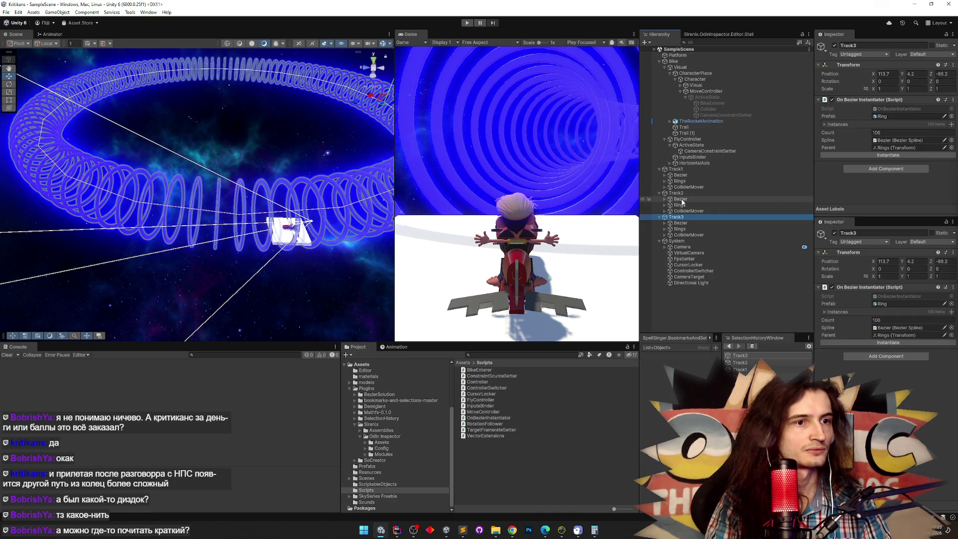
Frame Track2's Bezier and Clear Collection on its On Bezier Instantiator Instances list
{"action": "left_click", "coordinate": [680, 199]}
{"action": "left_click_drag", "start_coordinate": [215, 199], "coordinate": [238, 209]}
{"action": "key", "text": "f"}
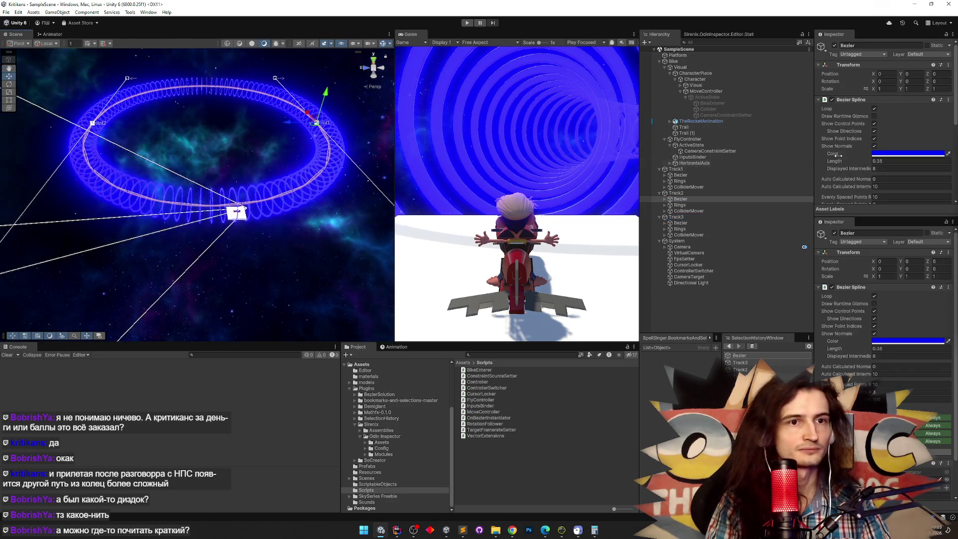
{"action": "scroll", "coordinate": [943, 149], "scroll_direction": "down", "scroll_amount": 5}
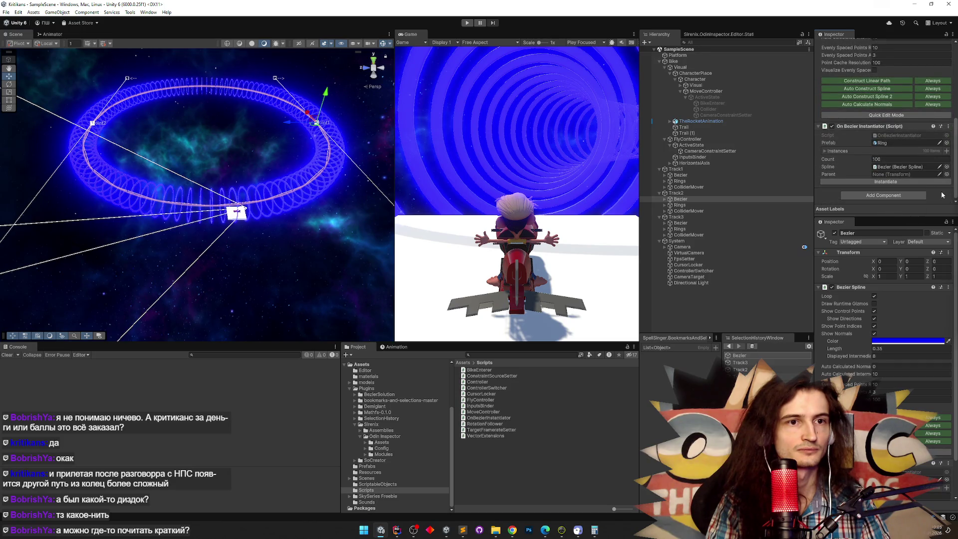
{"action": "right_click", "coordinate": [848, 151]}
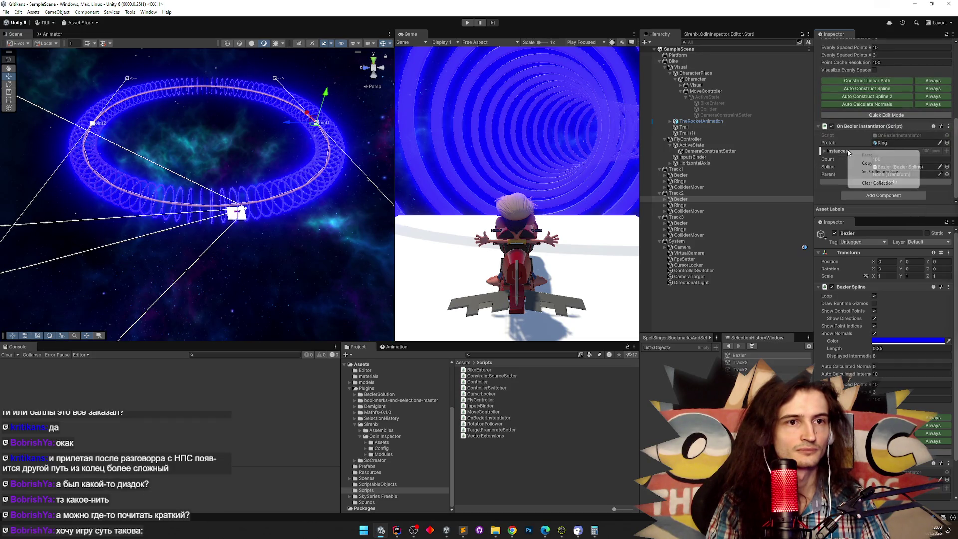
{"action": "left_click", "coordinate": [863, 183]}
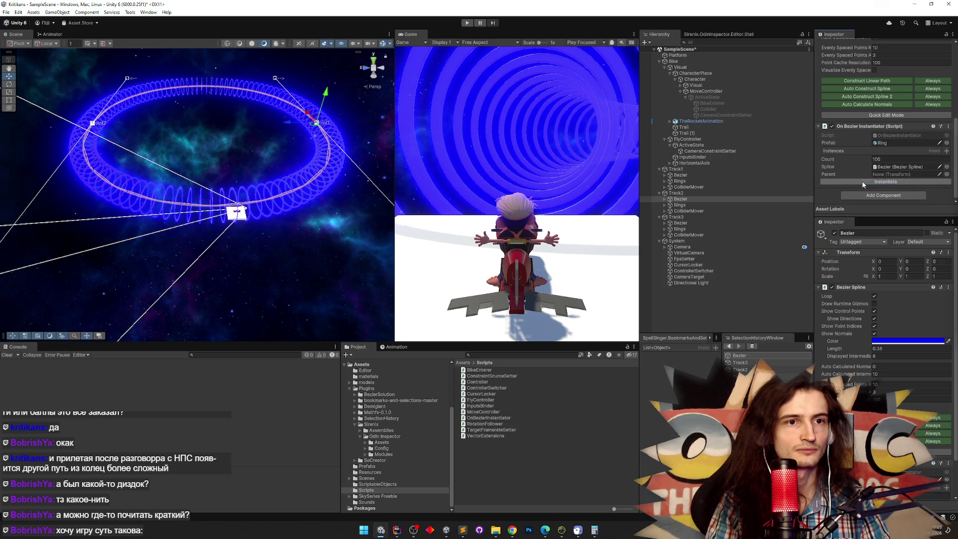
{"action": "mouse_move", "coordinate": [274, 141]}
{"action": "left_mouse_down"}
{"action": "mouse_move", "coordinate": [230, 139]}
{"action": "mouse_move", "coordinate": [223, 156]}
{"action": "mouse_move", "coordinate": [246, 154]}
{"action": "left_mouse_up"}
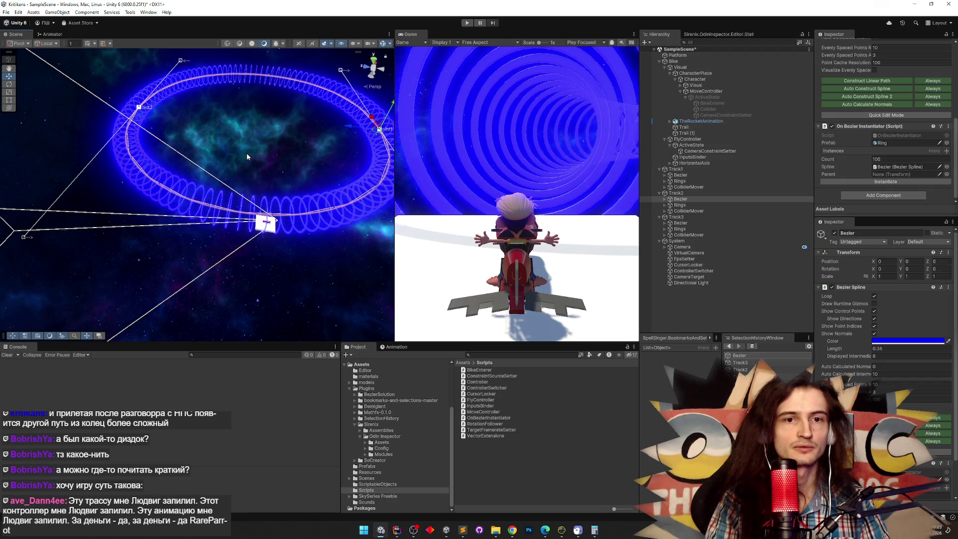
{"action": "mouse_move", "coordinate": [246, 156]}
{"action": "left_mouse_down"}
{"action": "mouse_move", "coordinate": [255, 130]}
{"action": "mouse_move", "coordinate": [242, 154]}
{"action": "mouse_move", "coordinate": [160, 144]}
{"action": "left_mouse_up"}
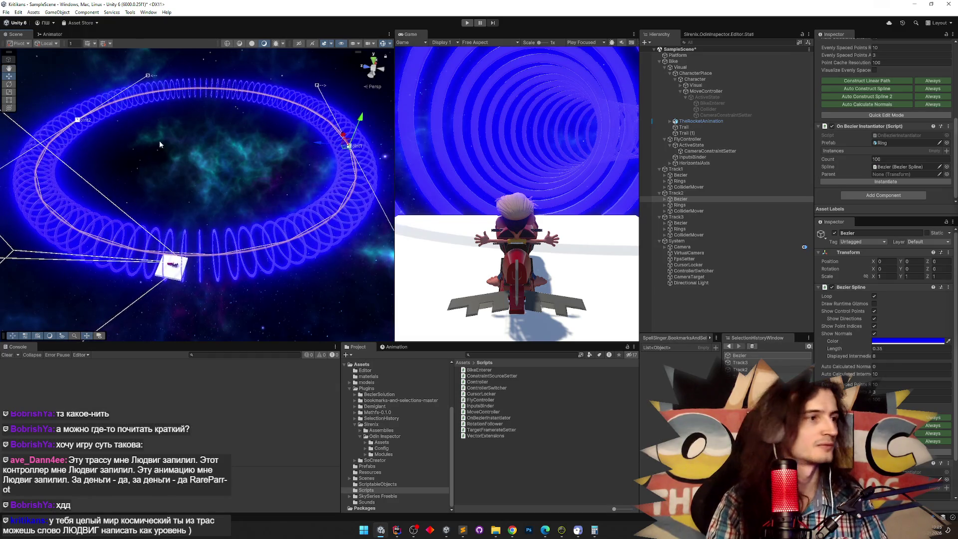
Raise Point2 of Track2's spline, then shift Track2 along Z to 113.7, 4.2, -67.2
{"action": "left_click", "coordinate": [79, 121]}
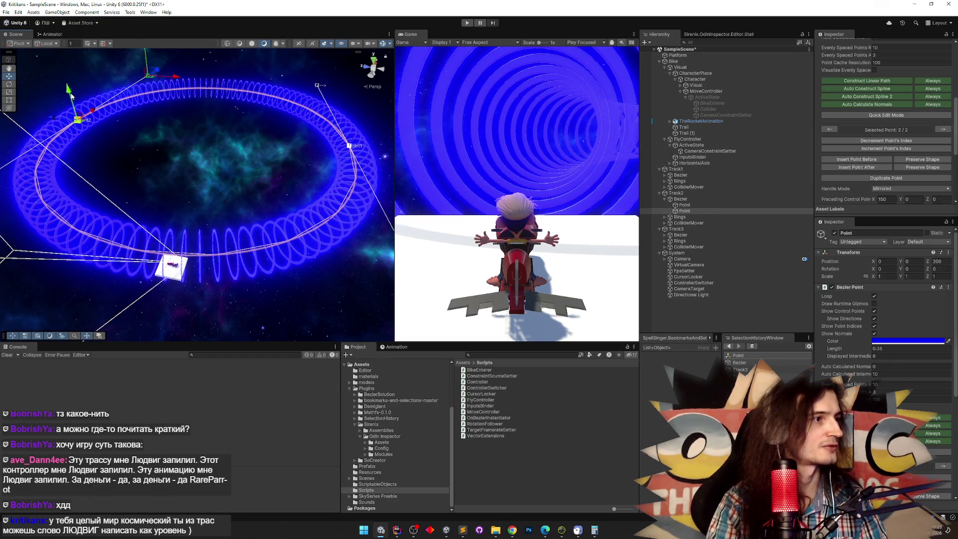
{"action": "mouse_move", "coordinate": [71, 96]}
{"action": "left_mouse_down"}
{"action": "mouse_move", "coordinate": [111, 131]}
{"action": "mouse_move", "coordinate": [93, 75]}
{"action": "left_mouse_up"}
{"action": "mouse_move", "coordinate": [196, 168]}
{"action": "left_mouse_down"}
{"action": "mouse_move", "coordinate": [181, 159]}
{"action": "mouse_move", "coordinate": [260, 162]}
{"action": "left_mouse_up"}
{"action": "left_click", "coordinate": [346, 193]}
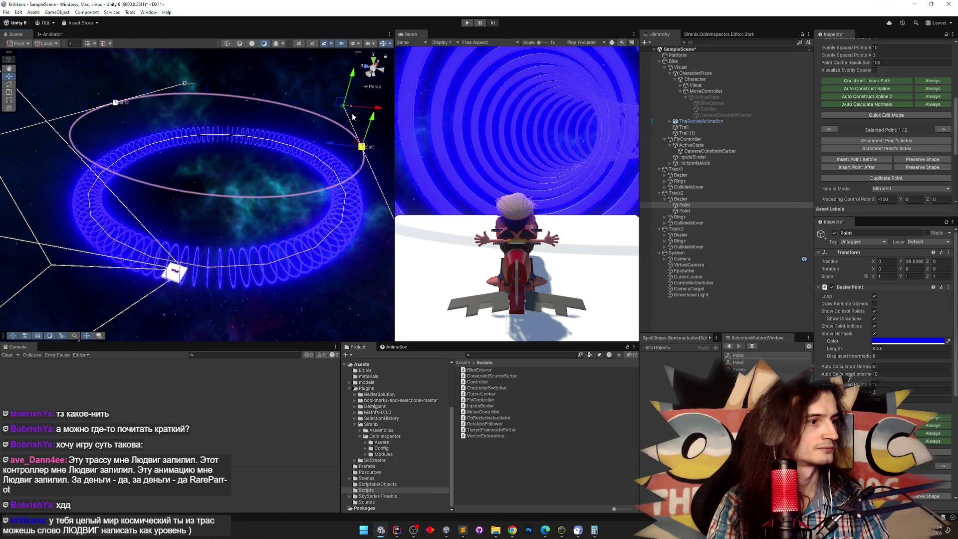
{"action": "left_click_drag", "start_coordinate": [116, 97], "coordinate": [194, 148], "text": "alt"}
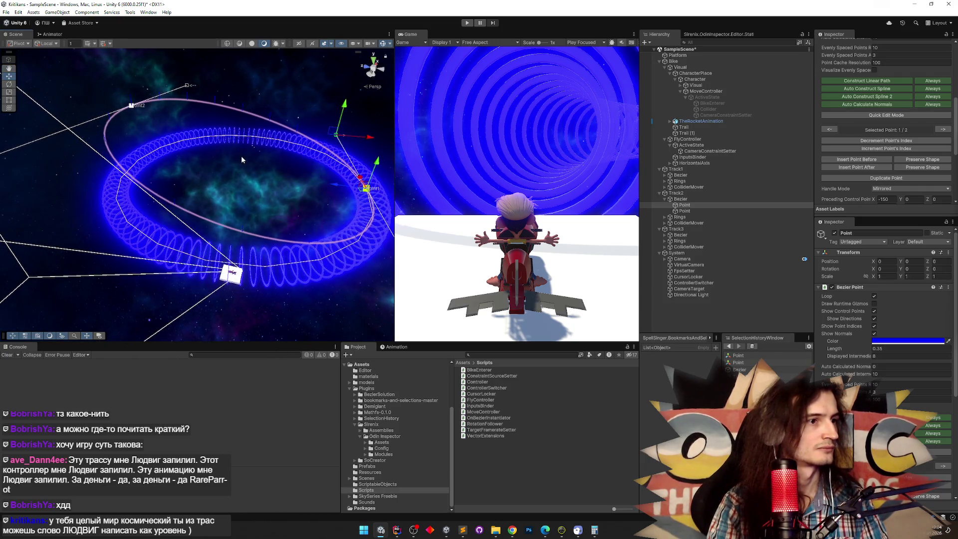
{"action": "left_click", "coordinate": [685, 193]}
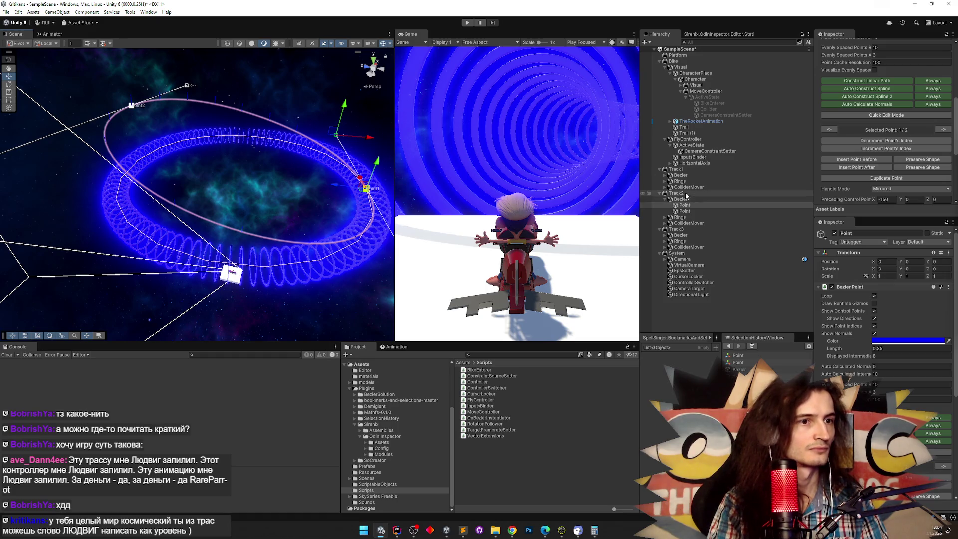
{"action": "mouse_move", "coordinate": [343, 188]}
{"action": "left_mouse_down"}
{"action": "mouse_move", "coordinate": [261, 187]}
{"action": "mouse_move", "coordinate": [324, 190]}
{"action": "mouse_move", "coordinate": [308, 191]}
{"action": "left_mouse_up"}
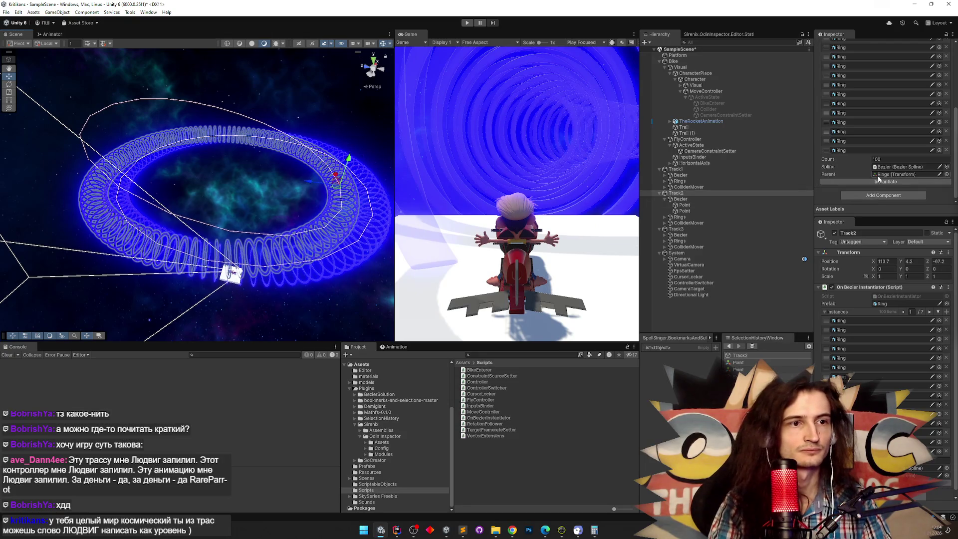
Clear Track2's ring instances and regenerate 100 rings along its spline
{"action": "left_click", "coordinate": [918, 181]}
{"action": "scroll", "coordinate": [878, 149], "scroll_direction": "up", "scroll_amount": 10}
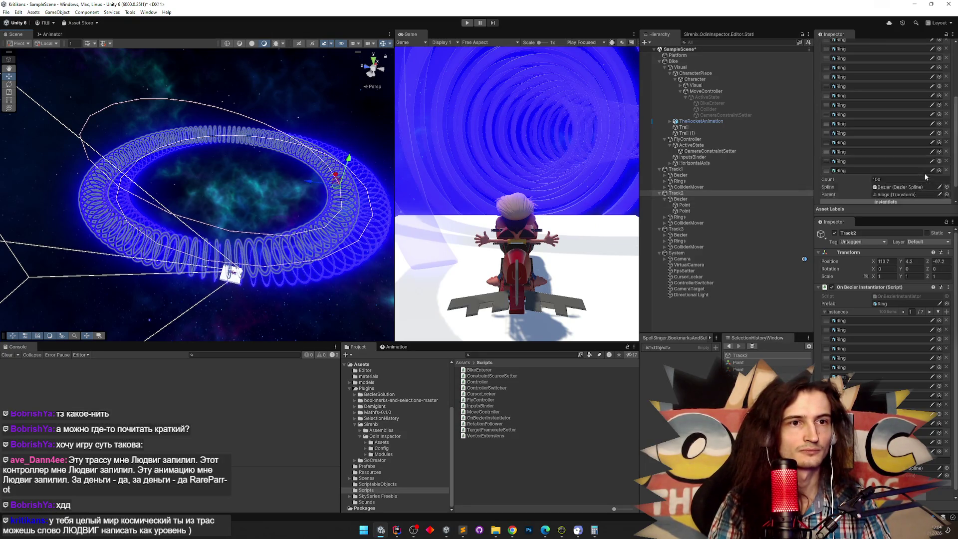
{"action": "left_click", "coordinate": [689, 170]}
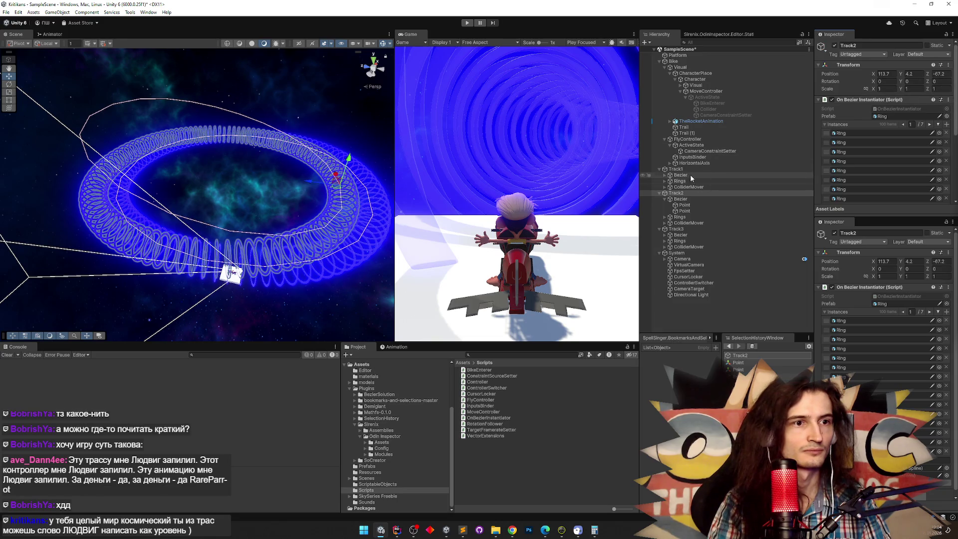
{"action": "left_click", "coordinate": [676, 193]}
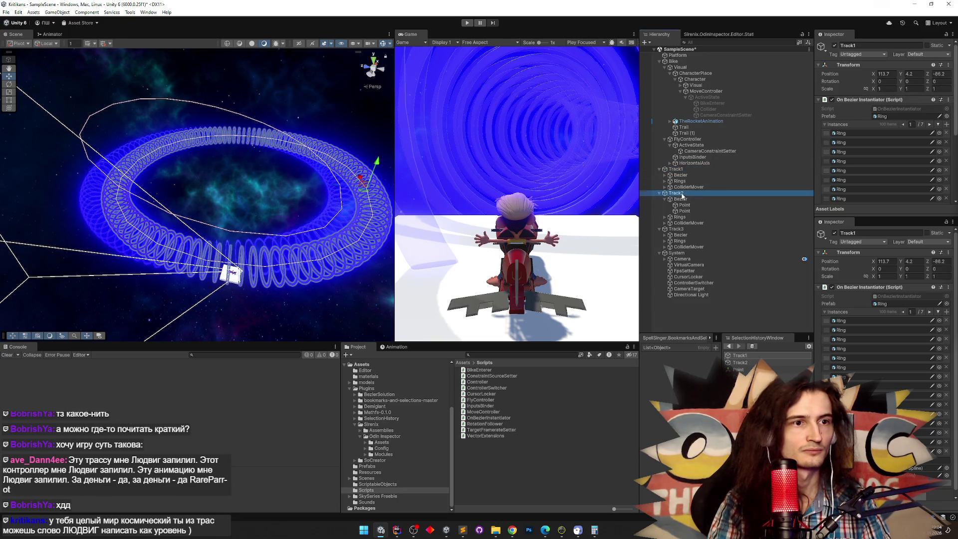
{"action": "right_click", "coordinate": [855, 124]}
{"action": "left_click", "coordinate": [878, 158]}
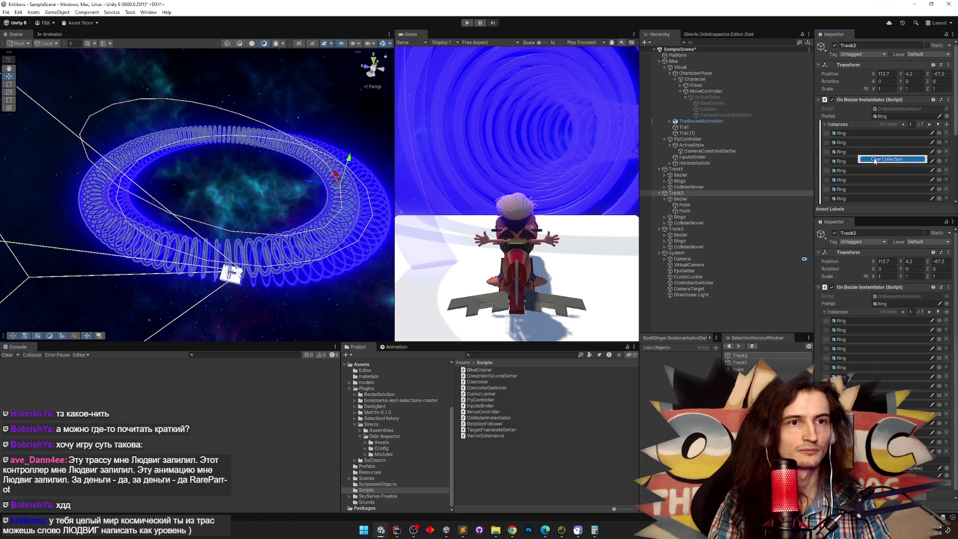
{"action": "left_click", "coordinate": [888, 155]}
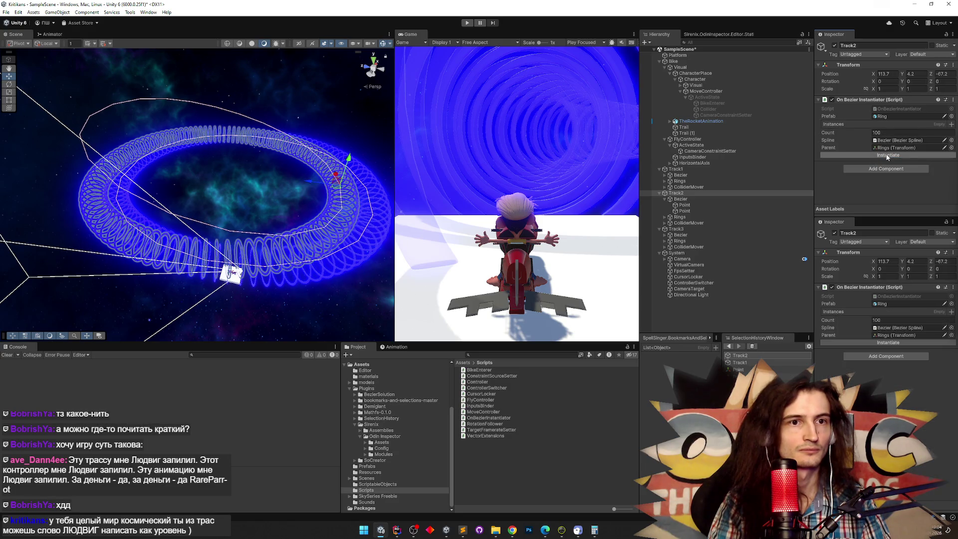
Disable Track1, clear Track3's ring instances and disable Track3
{"action": "left_click", "coordinate": [719, 169]}
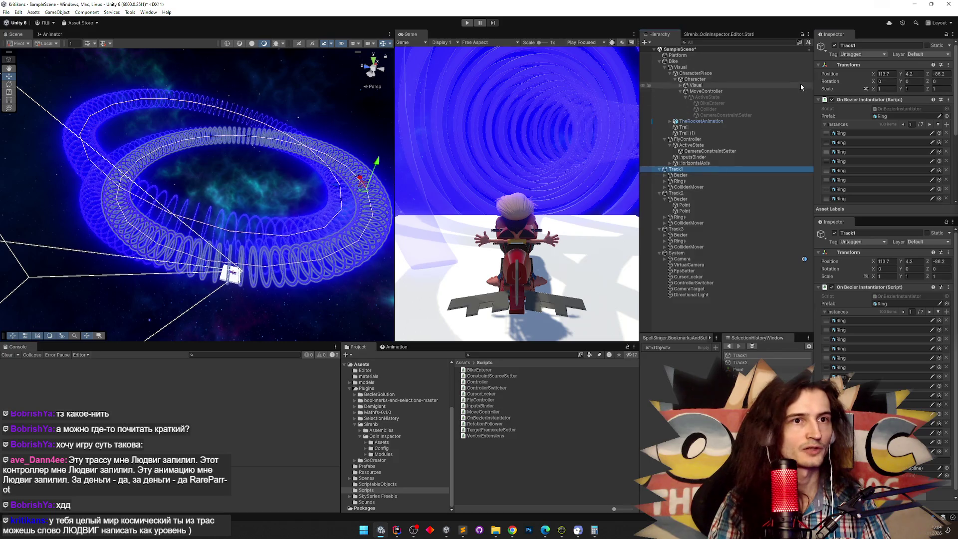
{"action": "left_click", "coordinate": [834, 45]}
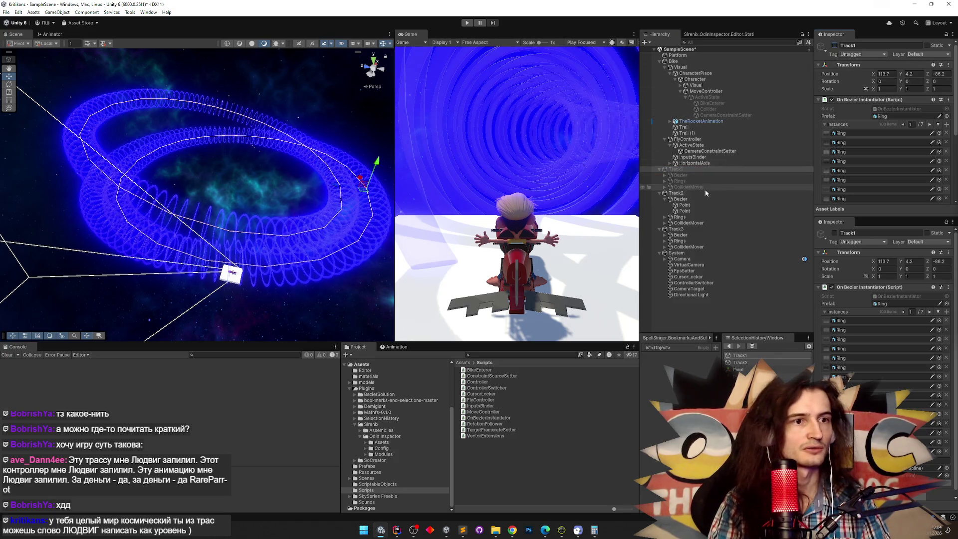
{"action": "left_click", "coordinate": [691, 218]}
{"action": "left_click", "coordinate": [688, 229]}
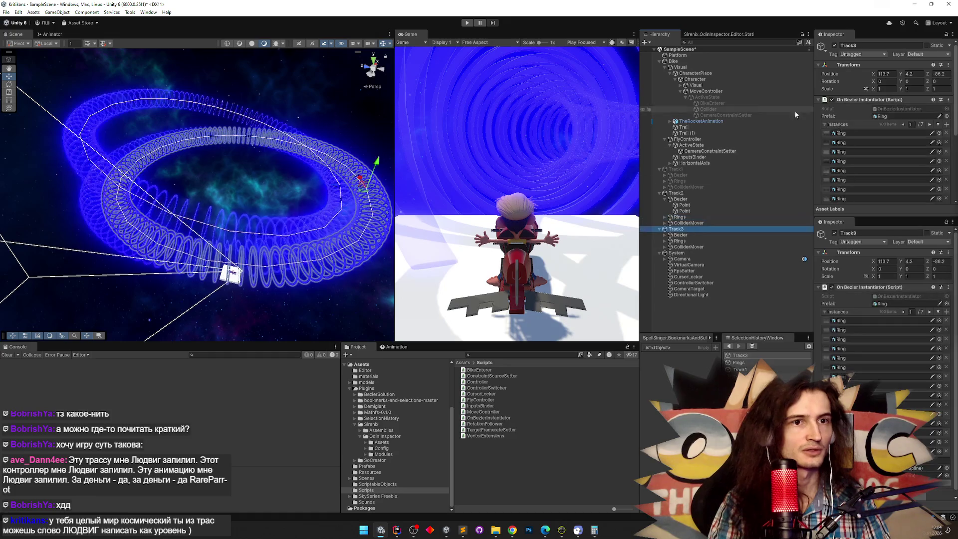
{"action": "right_click", "coordinate": [854, 129]}
{"action": "left_click", "coordinate": [874, 161]}
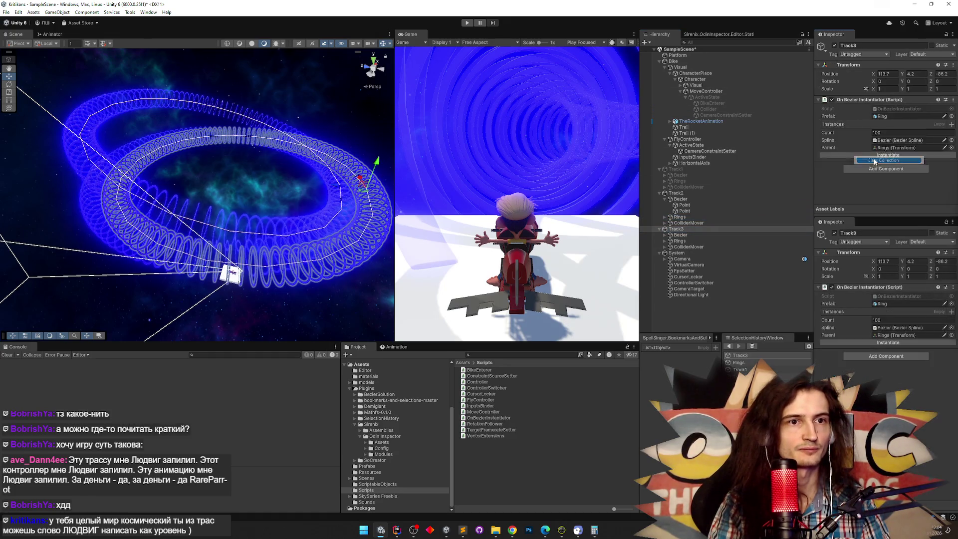
{"action": "left_click", "coordinate": [834, 45]}
Expand Track2's Rings and inspect the first Ring's Mesh Renderer materials
{"action": "left_click_drag", "start_coordinate": [280, 190], "coordinate": [323, 181]}
{"action": "scroll", "coordinate": [322, 181], "scroll_direction": "down", "scroll_amount": 5}
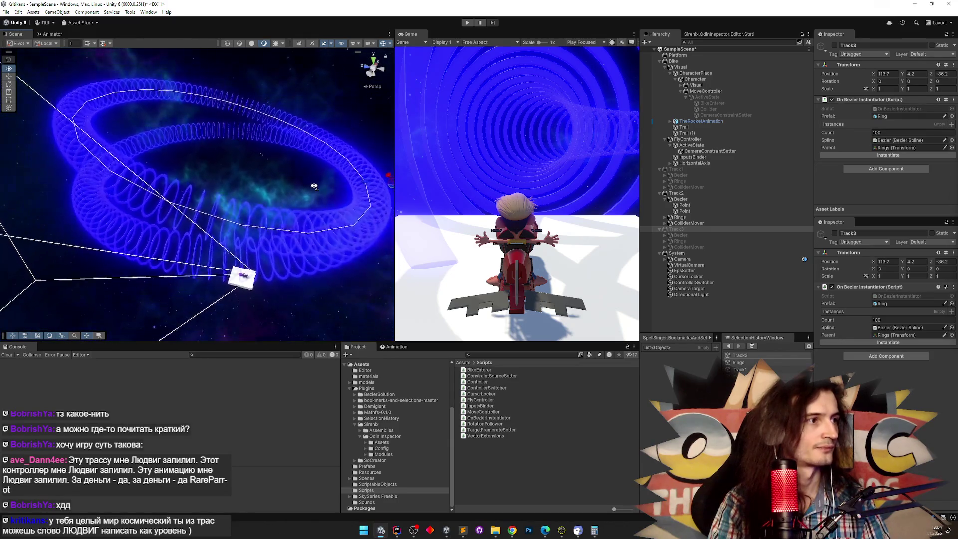
{"action": "left_click", "coordinate": [684, 194]}
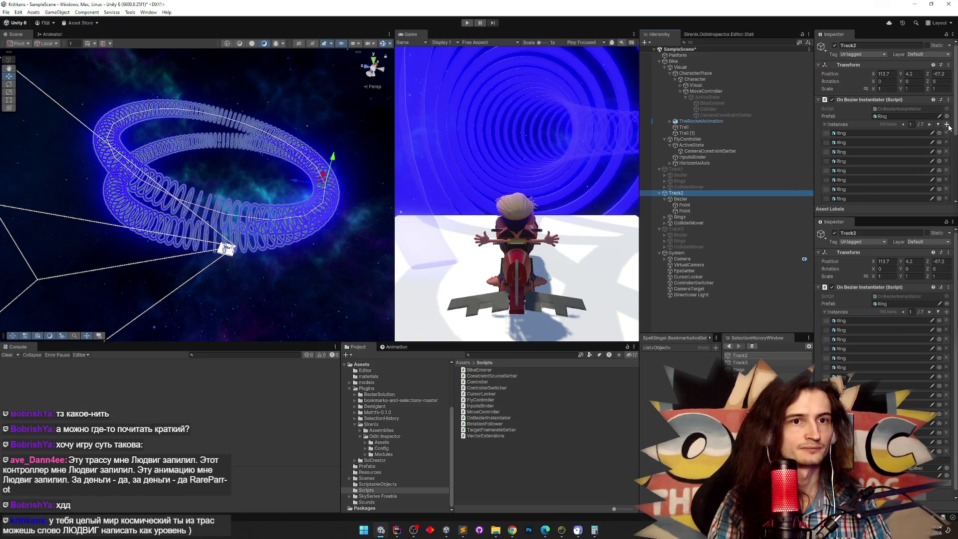
{"action": "left_click_drag", "start_coordinate": [956, 132], "coordinate": [949, 197]}
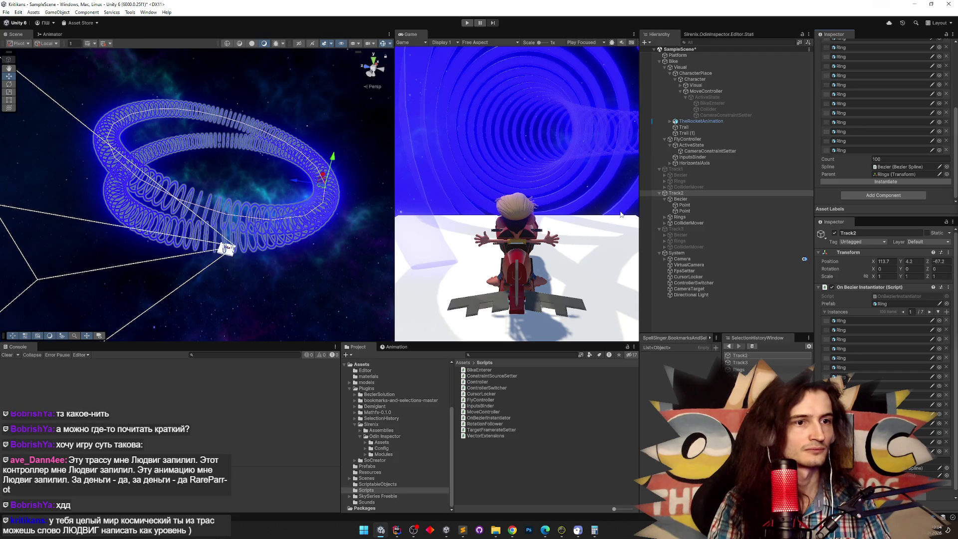
{"action": "left_click", "coordinate": [664, 217]}
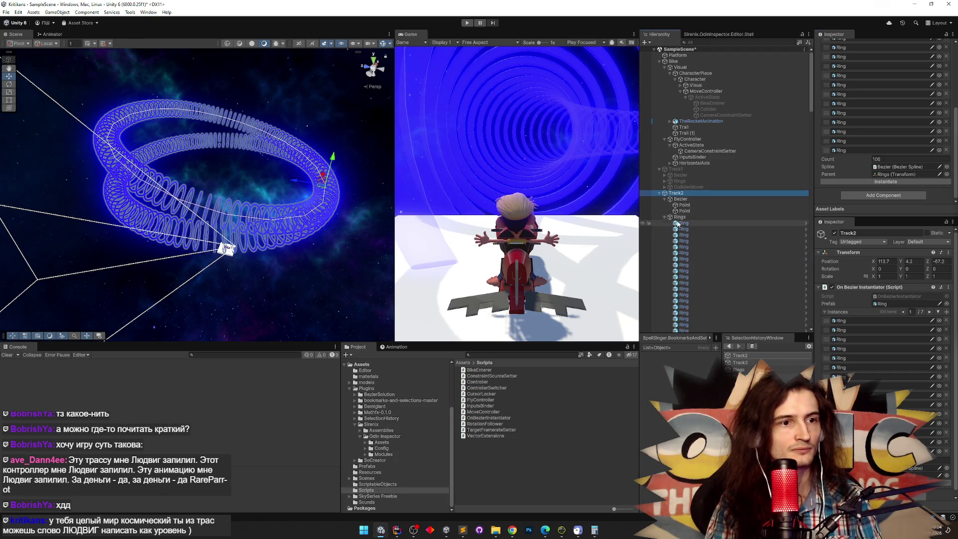
{"action": "left_click", "coordinate": [677, 223]}
{"action": "left_click_drag", "start_coordinate": [812, 291], "coordinate": [803, 291]}
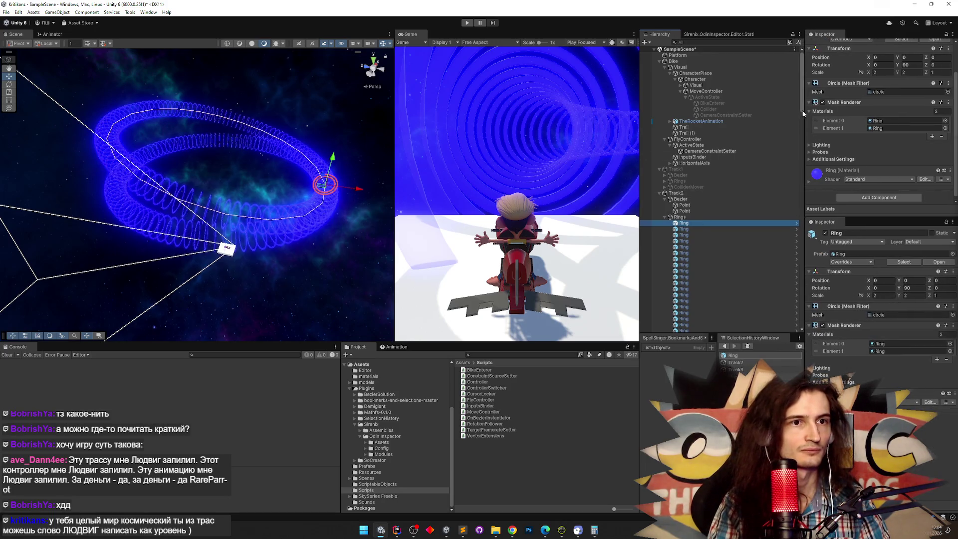
Delete all of Track2's old Ring objects
{"action": "left_click_drag", "start_coordinate": [803, 114], "coordinate": [801, 279]}
{"action": "left_click", "coordinate": [699, 253], "text": "shift"}
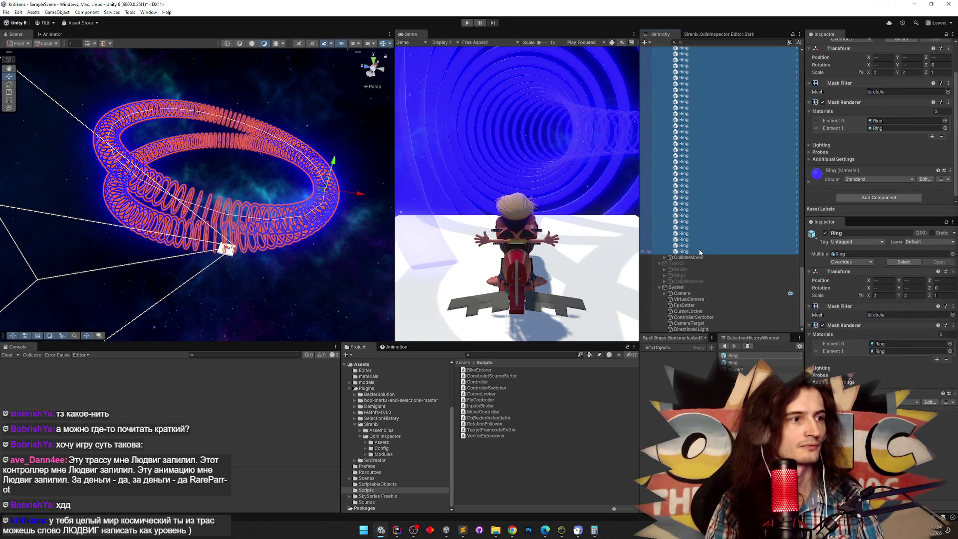
{"action": "key", "text": "Delete"}
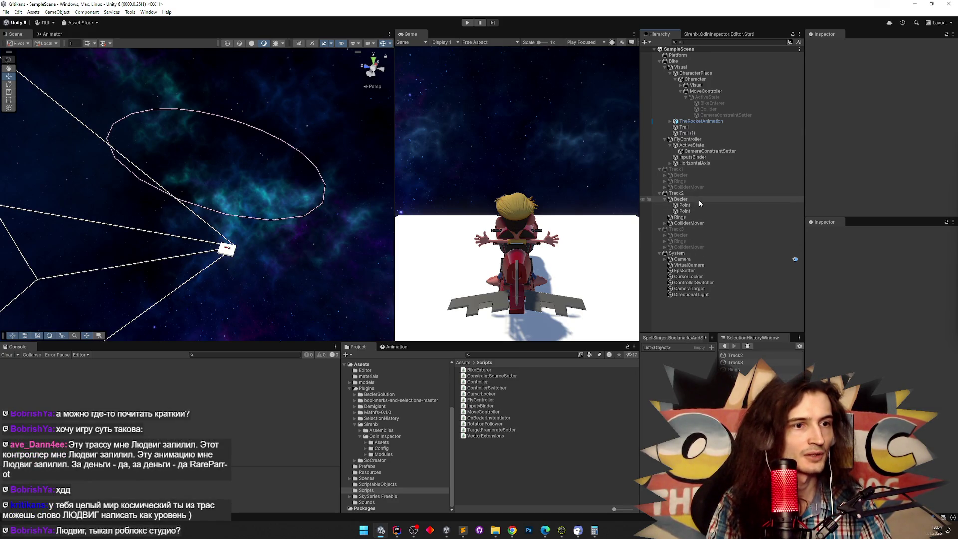
Clear Track2's Instances collection and instantiate 100 new blue rings along its Bezier loop
{"action": "left_click", "coordinate": [699, 199]}
{"action": "left_click", "coordinate": [678, 193]}
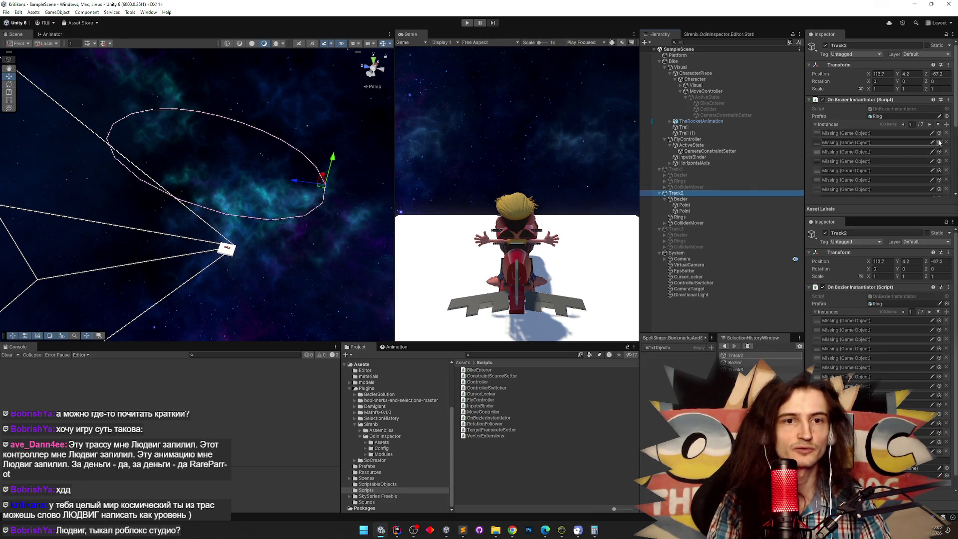
{"action": "scroll", "coordinate": [948, 128], "scroll_direction": "down", "scroll_amount": 2}
{"action": "right_click", "coordinate": [828, 84]}
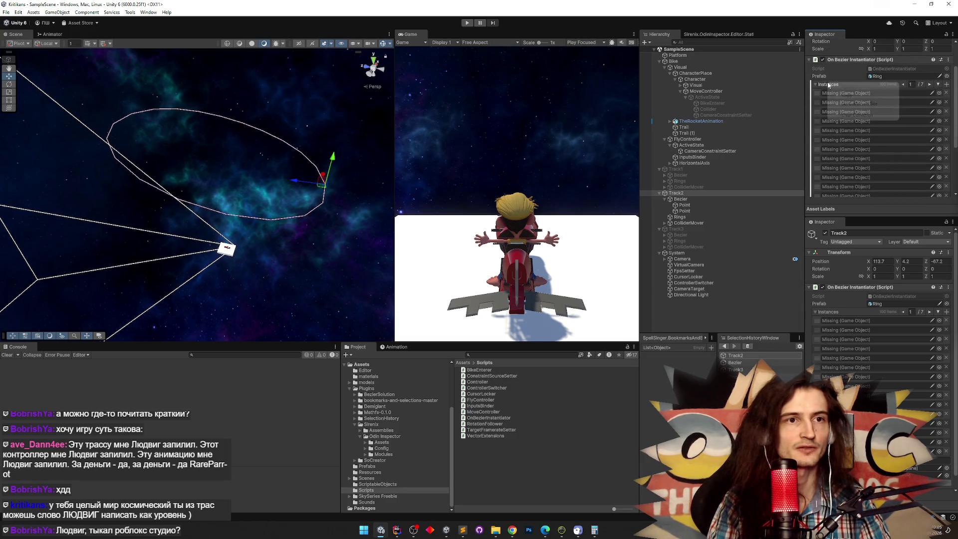
{"action": "left_click", "coordinate": [842, 115]}
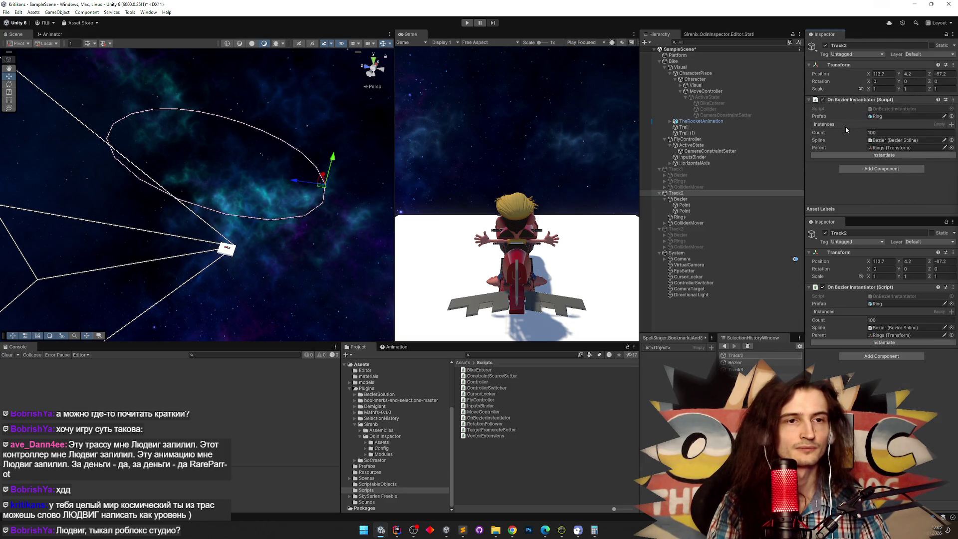
{"action": "left_click", "coordinate": [865, 154]}
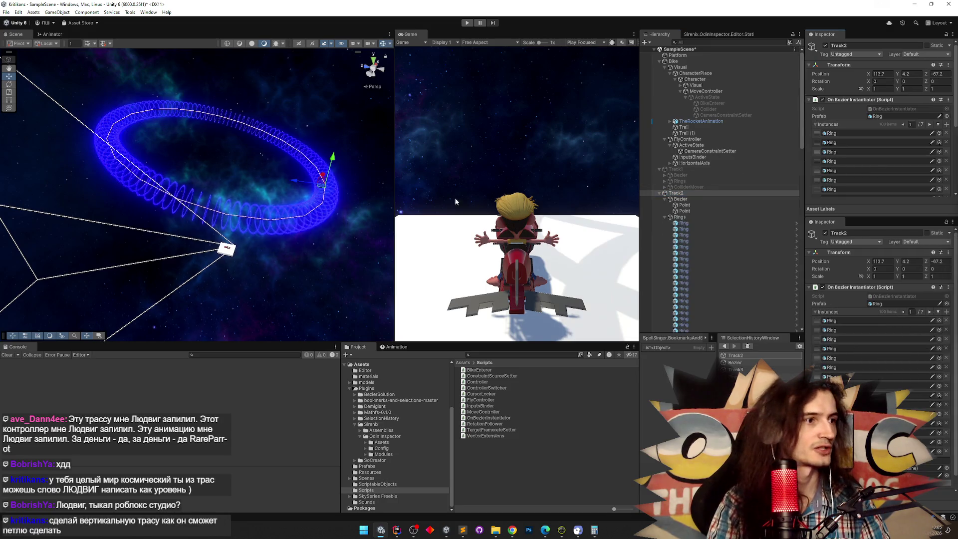
{"action": "mouse_move", "coordinate": [372, 226]}
{"action": "left_mouse_down"}
{"action": "mouse_move", "coordinate": [379, 215]}
{"action": "mouse_move", "coordinate": [307, 199]}
{"action": "left_mouse_up"}
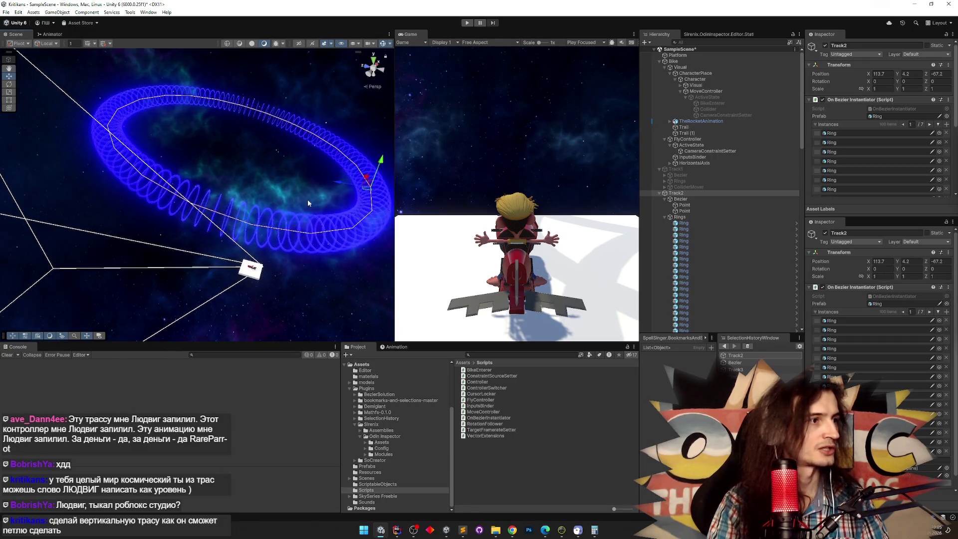
{"action": "left_click_drag", "start_coordinate": [349, 159], "coordinate": [127, 112]}
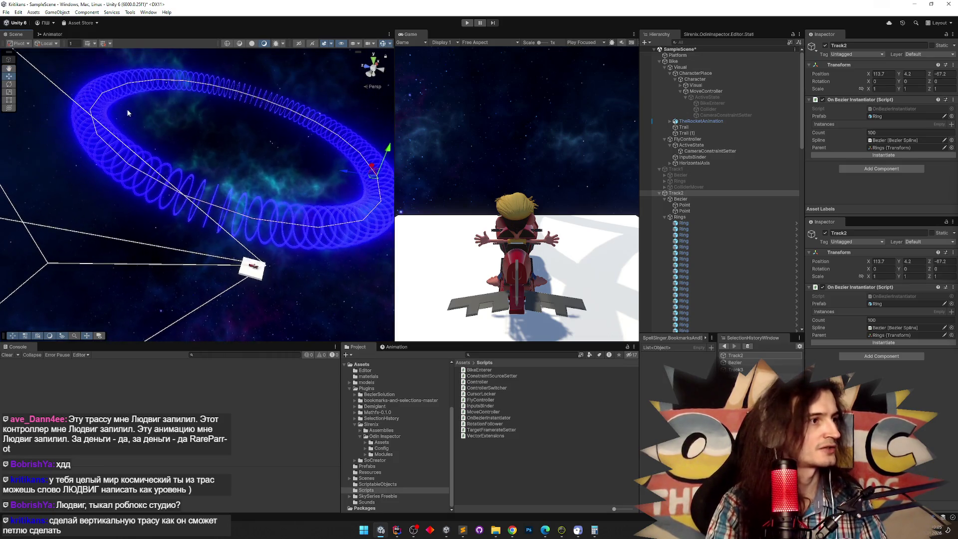
{"action": "left_click", "coordinate": [687, 199]}
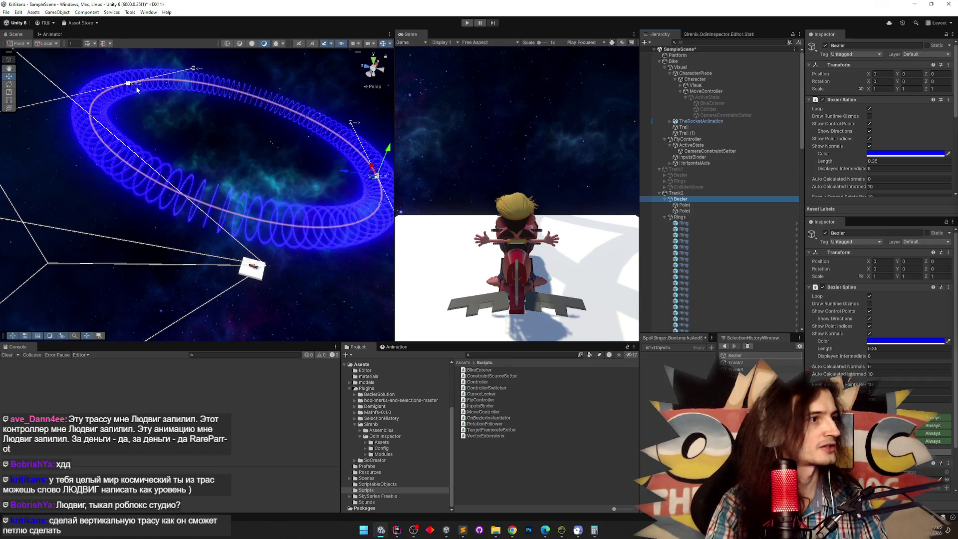
Try dragging Track2's second spline point, then undo the move
{"action": "left_click", "coordinate": [128, 86]}
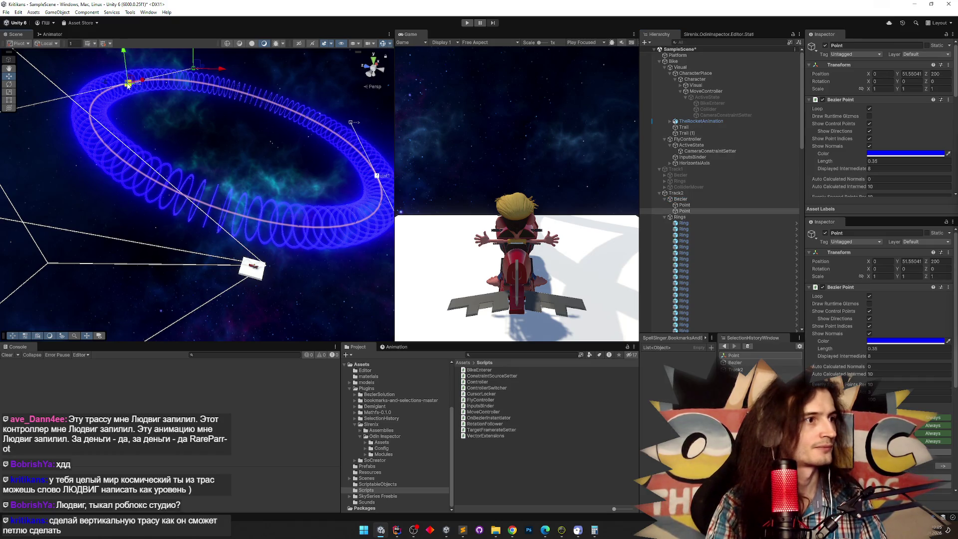
{"action": "mouse_move", "coordinate": [132, 100]}
{"action": "left_mouse_down"}
{"action": "mouse_move", "coordinate": [146, 150]}
{"action": "mouse_move", "coordinate": [267, 249]}
{"action": "mouse_move", "coordinate": [207, 220]}
{"action": "mouse_move", "coordinate": [199, 132]}
{"action": "mouse_move", "coordinate": [170, 133]}
{"action": "mouse_move", "coordinate": [164, 156]}
{"action": "mouse_move", "coordinate": [225, 224]}
{"action": "mouse_move", "coordinate": [245, 217]}
{"action": "left_mouse_up"}
{"action": "key", "text": "ctrl+z"}
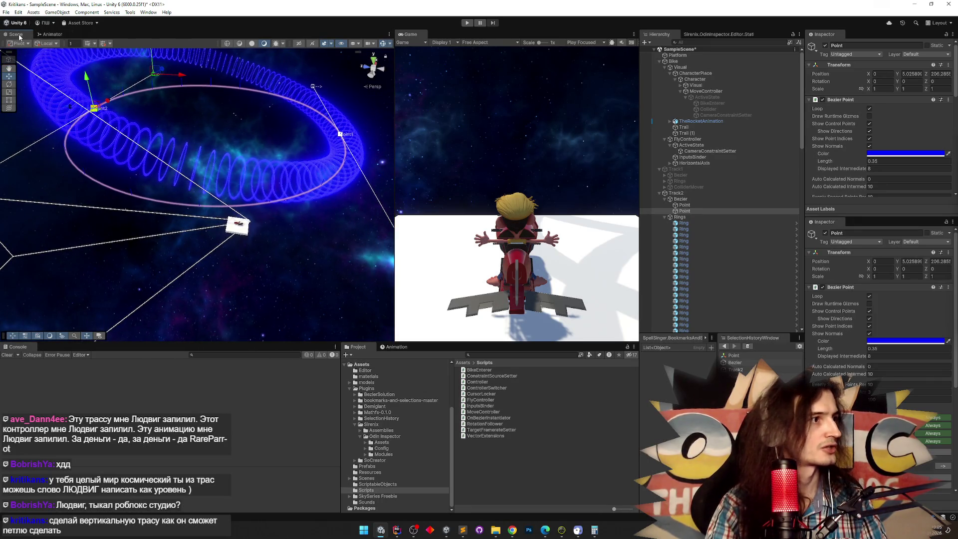
Maximize the Scene view and start Play mode to test the ring tunnel
{"action": "double_click", "coordinate": [19, 37]}
{"action": "left_click_drag", "start_coordinate": [164, 160], "coordinate": [242, 184]}
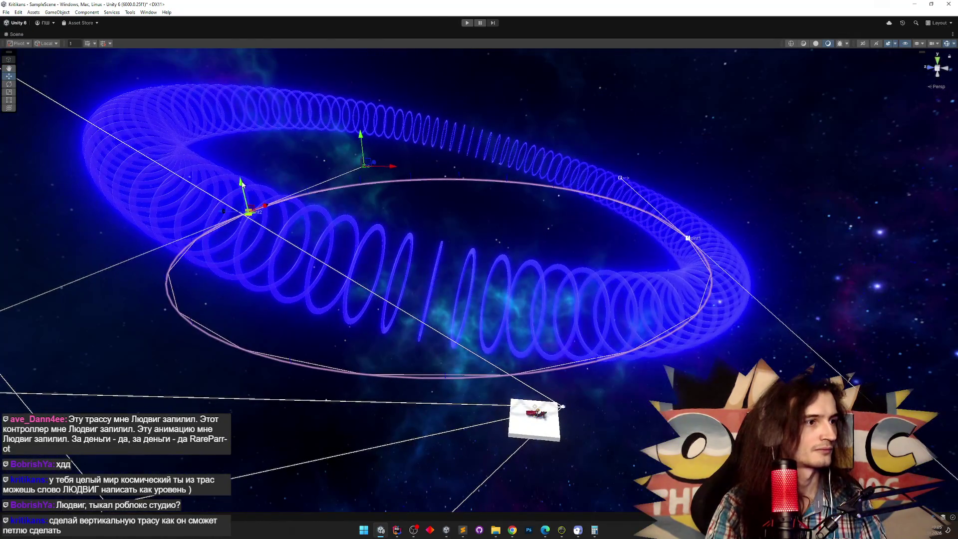
{"action": "key", "text": "ctrl+p"}
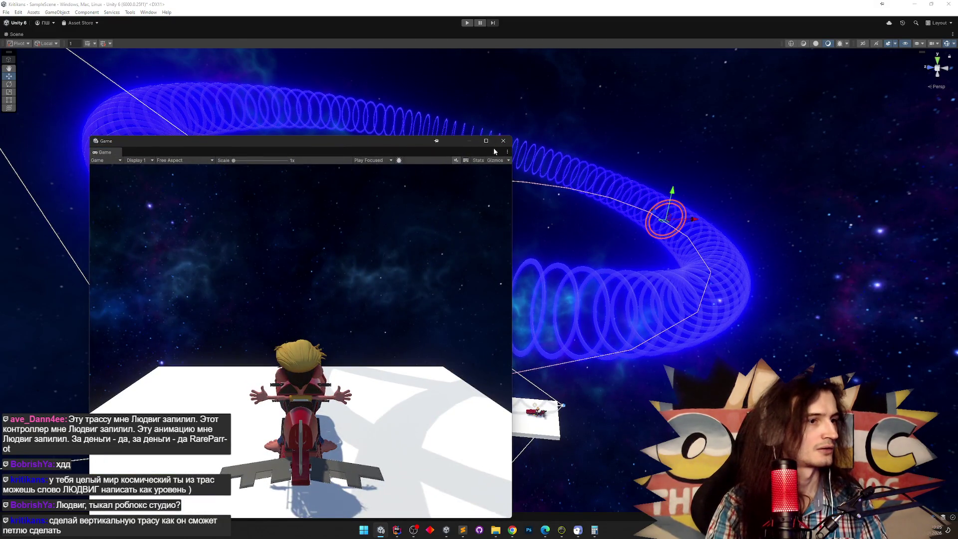
Close the floating Game window and deactivate Track2's Rings object
{"action": "double_click", "coordinate": [15, 34]}
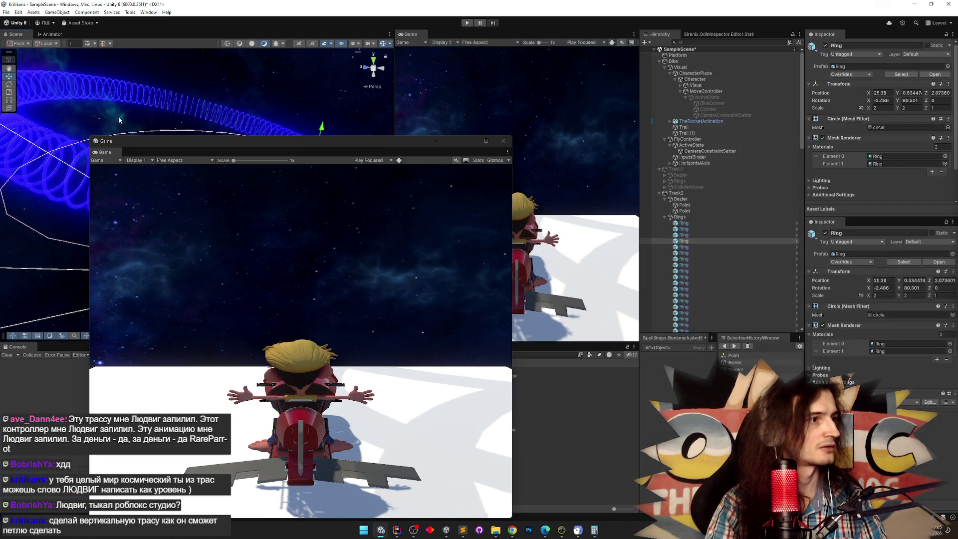
{"action": "left_click_drag", "start_coordinate": [113, 141], "coordinate": [260, 113]}
{"action": "left_click", "coordinate": [648, 113]}
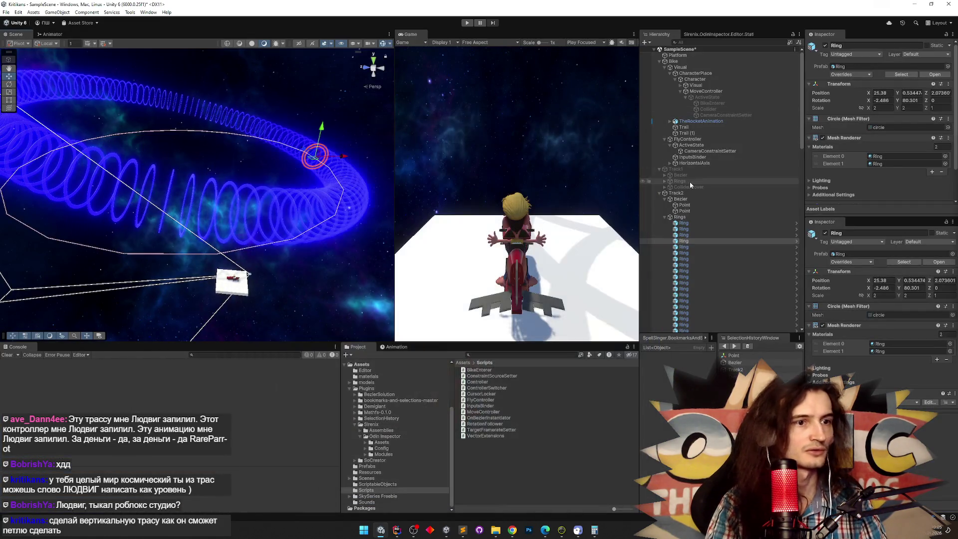
{"action": "left_click", "coordinate": [693, 217]}
{"action": "left_click", "coordinate": [825, 45]}
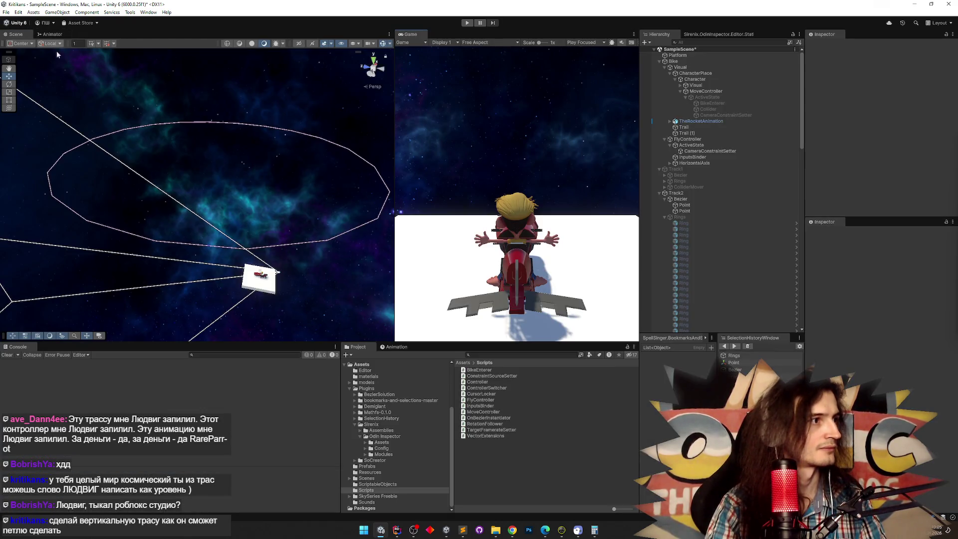
Drag Track2's Point1 to the right so the spline loop widens into an ellipse
{"action": "double_click", "coordinate": [21, 35]}
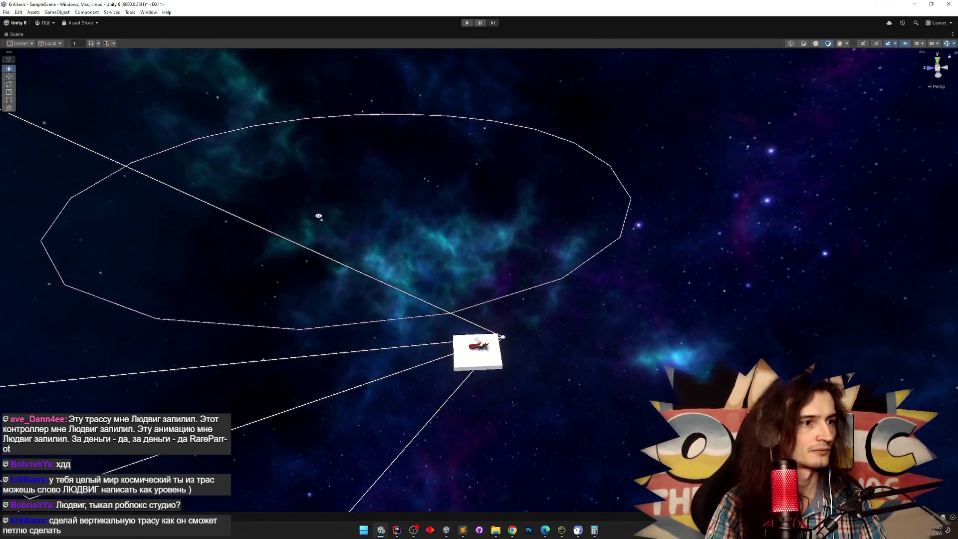
{"action": "left_click", "coordinate": [663, 192]}
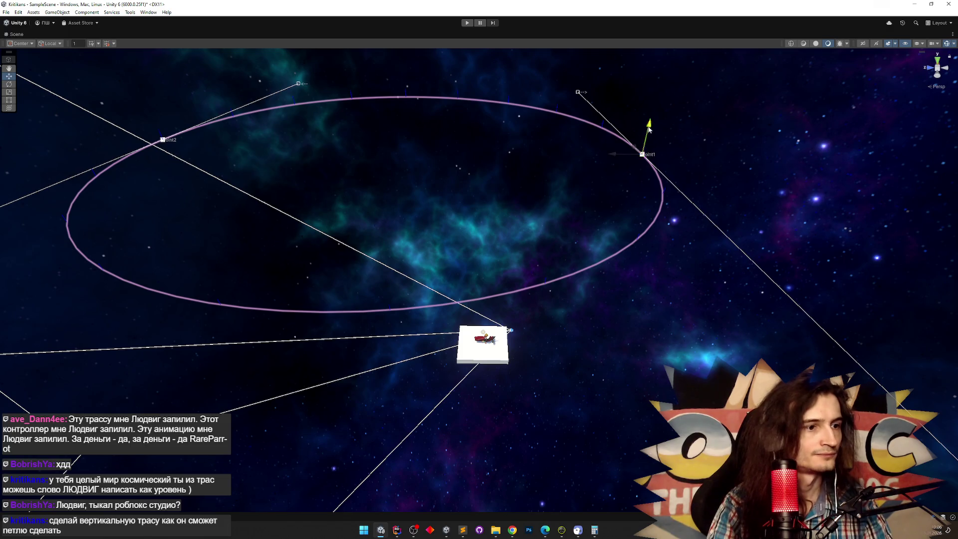
{"action": "mouse_move", "coordinate": [649, 129]}
{"action": "left_mouse_down"}
{"action": "mouse_move", "coordinate": [505, 251]}
{"action": "mouse_move", "coordinate": [454, 189]}
{"action": "mouse_move", "coordinate": [425, 186]}
{"action": "mouse_move", "coordinate": [374, 273]}
{"action": "mouse_move", "coordinate": [414, 247]}
{"action": "left_mouse_up"}
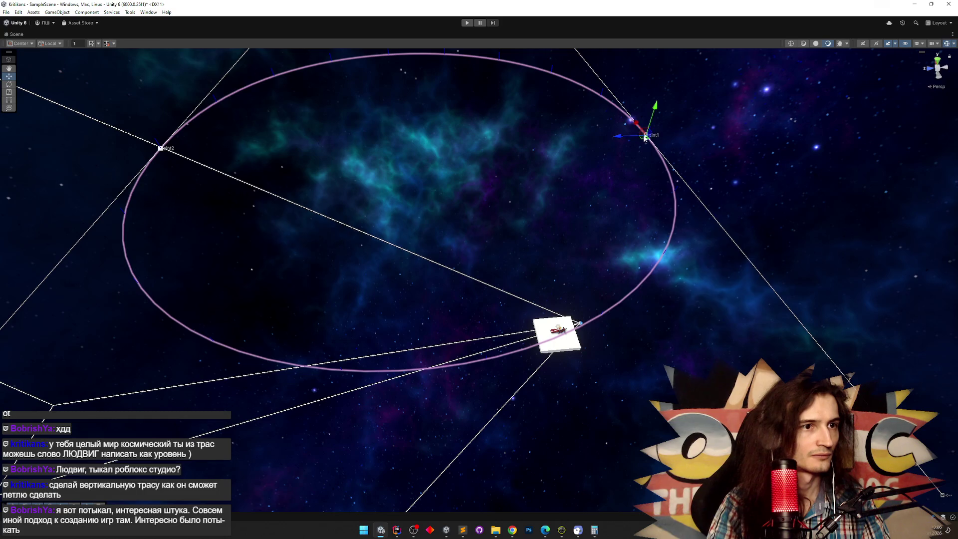
{"action": "mouse_move", "coordinate": [645, 138]}
{"action": "left_mouse_down"}
{"action": "mouse_move", "coordinate": [691, 124]}
{"action": "mouse_move", "coordinate": [703, 109]}
{"action": "left_mouse_up"}
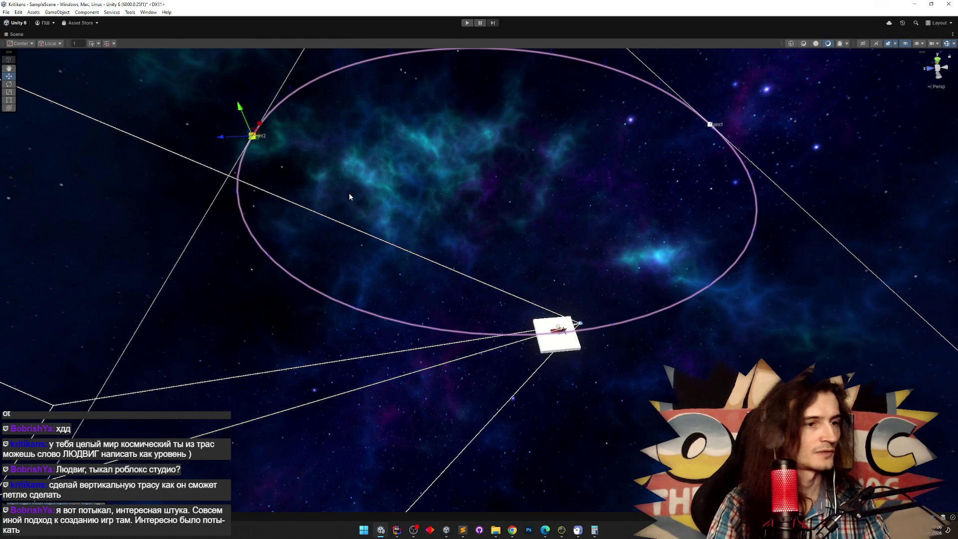
Turn on Quick Edit mode for Track2's Bezier spline
{"action": "double_click", "coordinate": [22, 35]}
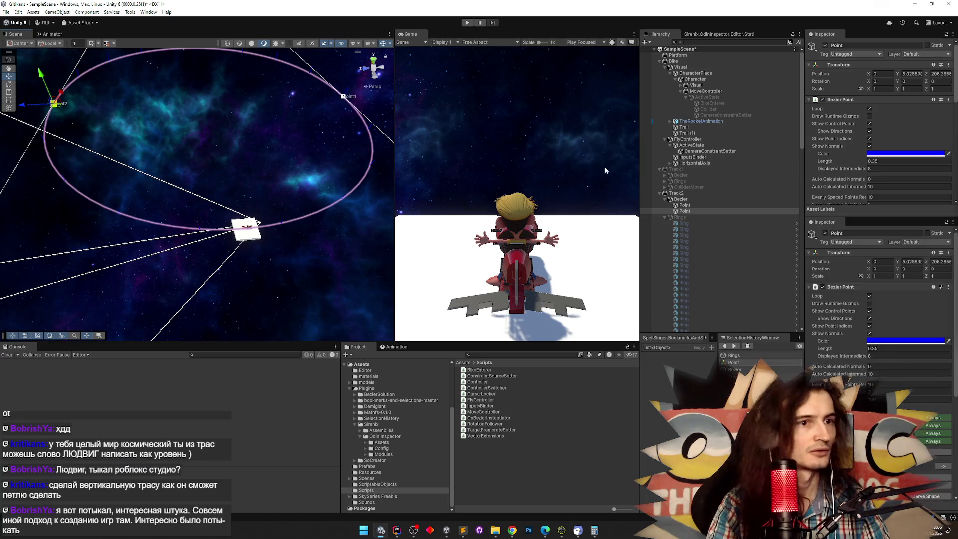
{"action": "left_click_drag", "start_coordinate": [954, 96], "coordinate": [953, 103]}
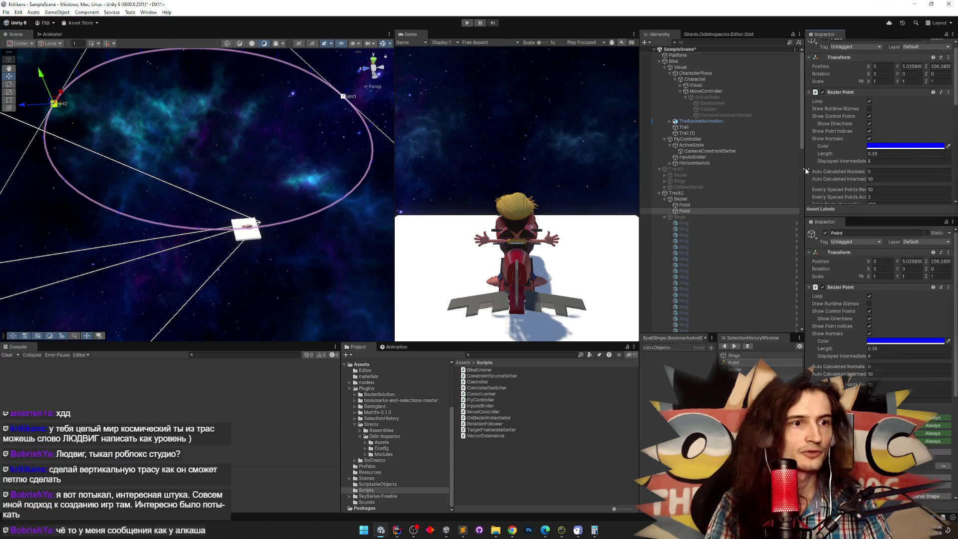
{"action": "left_click", "coordinate": [720, 200]}
{"action": "scroll", "coordinate": [910, 140], "scroll_direction": "down", "scroll_amount": 5}
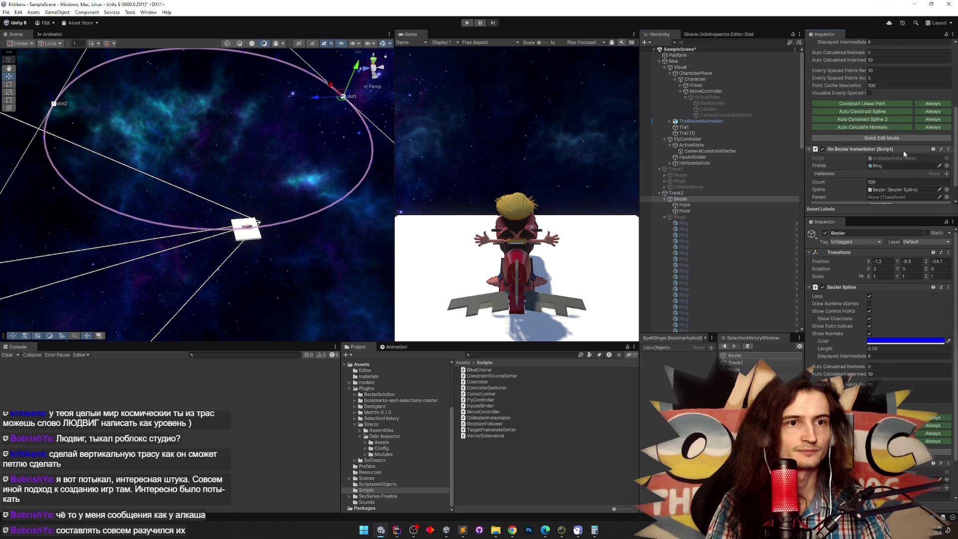
{"action": "left_click", "coordinate": [898, 138]}
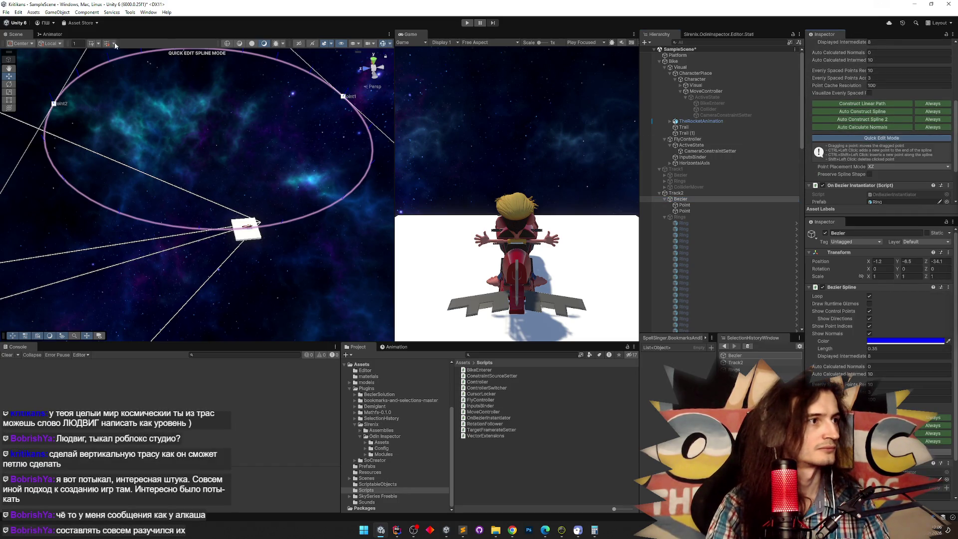
Stretch the loop by dragging Point2 outward and insert a fourth knot on its lower edge
{"action": "double_click", "coordinate": [16, 34]}
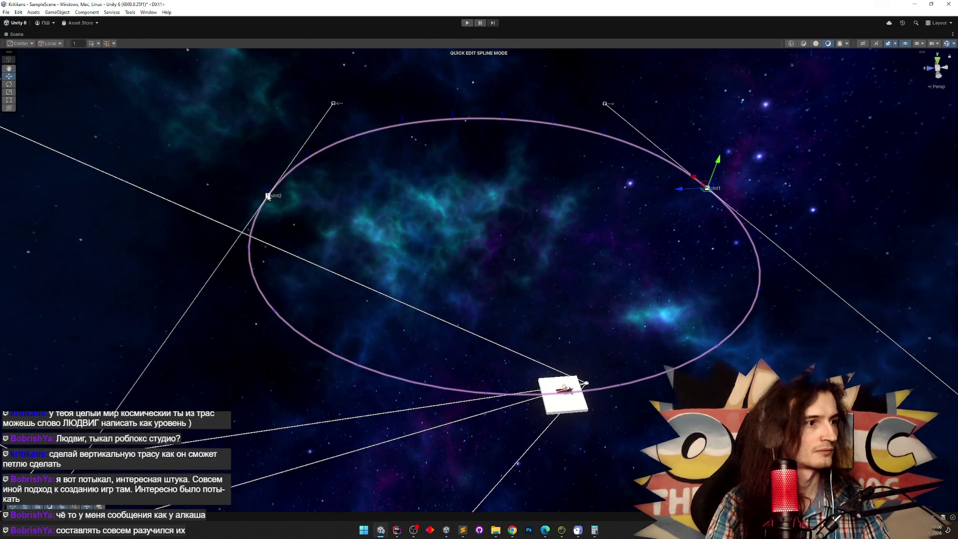
{"action": "mouse_move", "coordinate": [268, 196]}
{"action": "left_mouse_down"}
{"action": "mouse_move", "coordinate": [254, 185]}
{"action": "mouse_move", "coordinate": [454, 274]}
{"action": "mouse_move", "coordinate": [391, 321]}
{"action": "mouse_move", "coordinate": [354, 200]}
{"action": "mouse_move", "coordinate": [399, 169]}
{"action": "mouse_move", "coordinate": [455, 161]}
{"action": "mouse_move", "coordinate": [381, 169]}
{"action": "mouse_move", "coordinate": [336, 207]}
{"action": "mouse_move", "coordinate": [370, 210]}
{"action": "mouse_move", "coordinate": [406, 278]}
{"action": "mouse_move", "coordinate": [451, 275]}
{"action": "mouse_move", "coordinate": [419, 274]}
{"action": "left_mouse_up"}
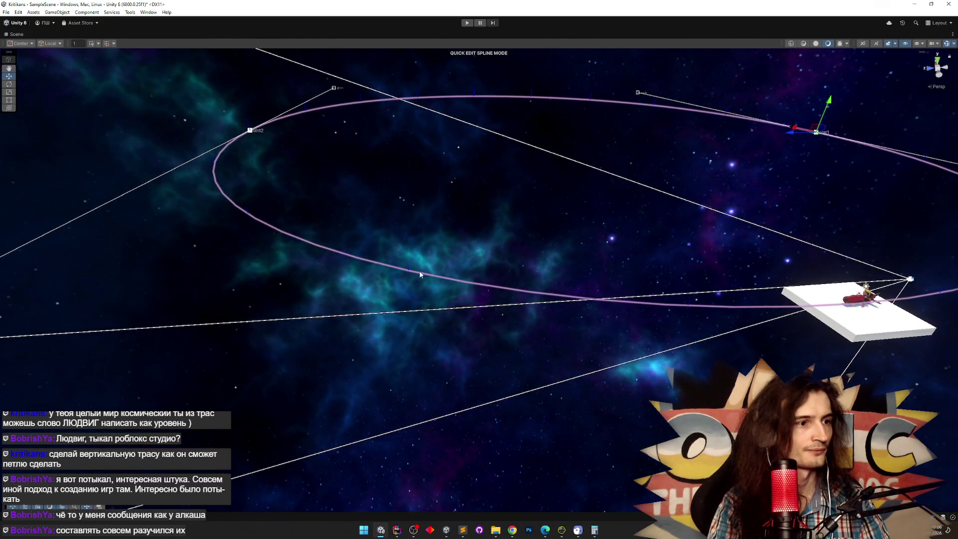
{"action": "left_click", "coordinate": [401, 269]}
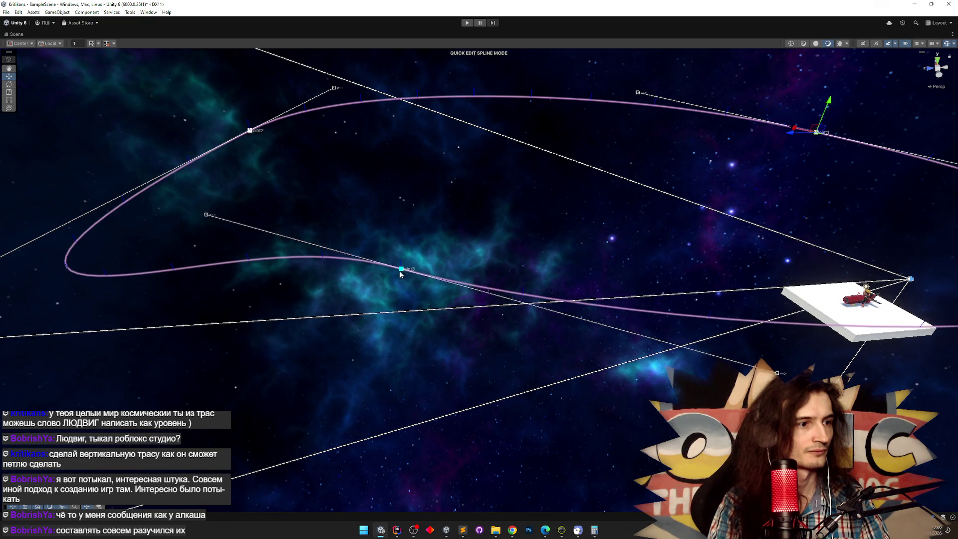
{"action": "key", "text": "ctrl+z"}
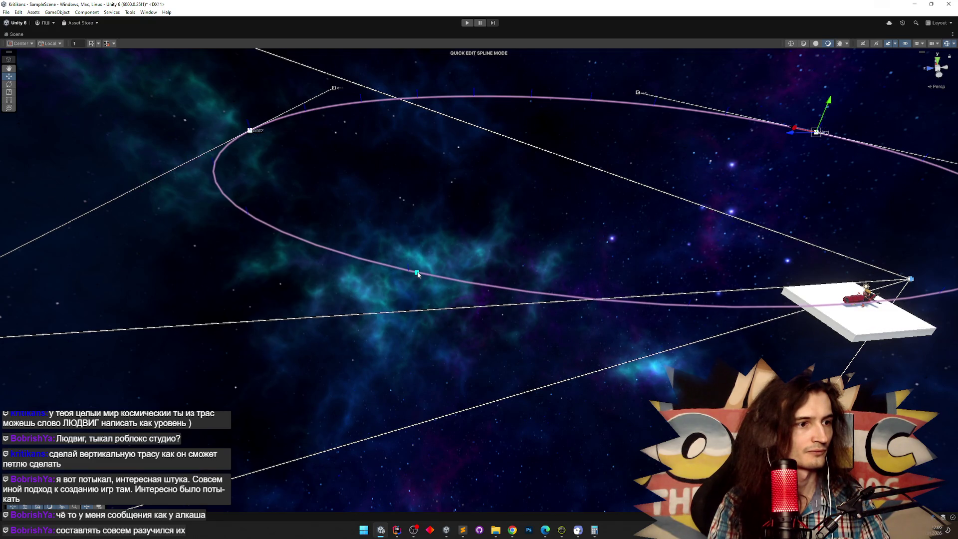
{"action": "left_click", "coordinate": [417, 272]}
{"action": "left_click_drag", "start_coordinate": [358, 281], "coordinate": [314, 271]}
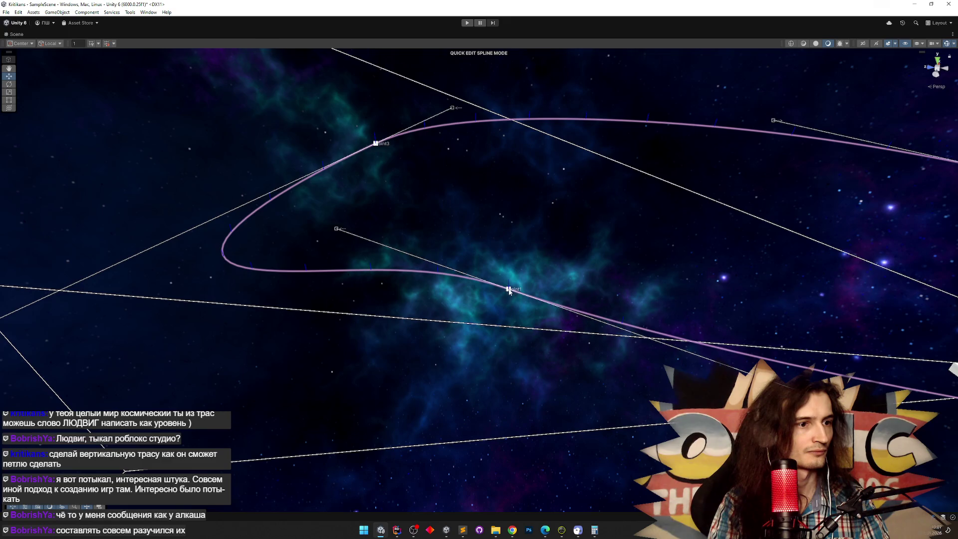
{"action": "mouse_move", "coordinate": [509, 290]}
{"action": "left_mouse_down"}
{"action": "mouse_move", "coordinate": [552, 304]}
{"action": "mouse_move", "coordinate": [385, 301]}
{"action": "left_mouse_up"}
{"action": "mouse_move", "coordinate": [214, 193]}
{"action": "left_mouse_down"}
{"action": "mouse_move", "coordinate": [309, 210]}
{"action": "mouse_move", "coordinate": [336, 172]}
{"action": "mouse_move", "coordinate": [340, 220]}
{"action": "left_mouse_up"}
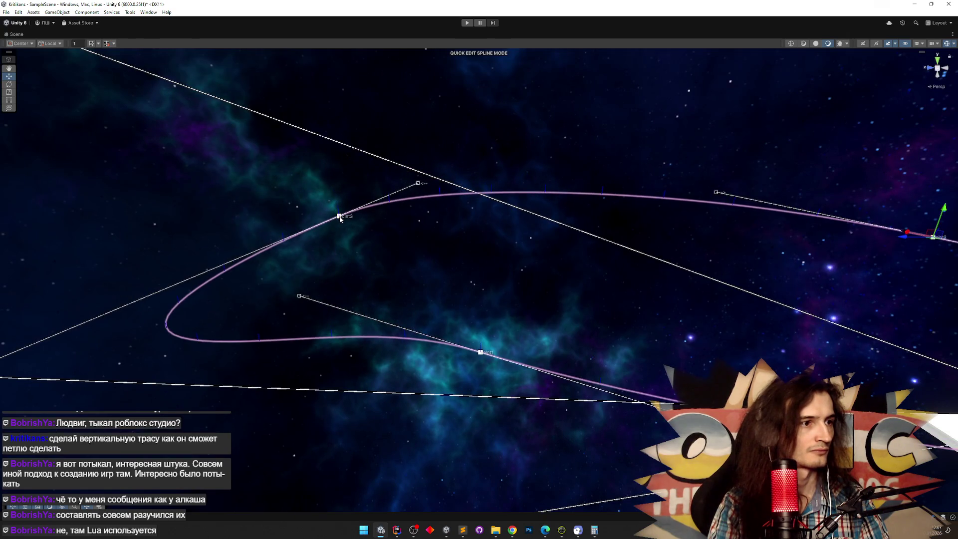
{"action": "double_click", "coordinate": [30, 36]}
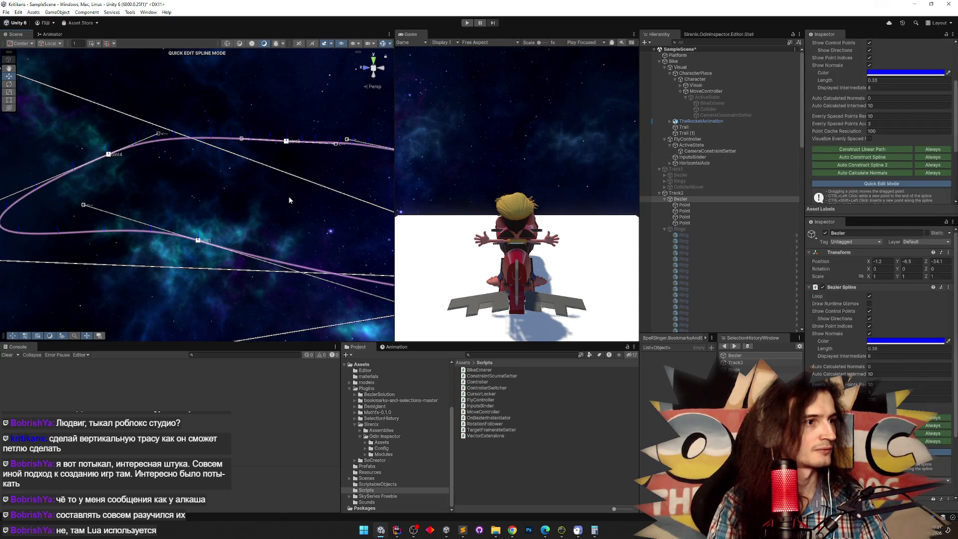
Insert a fifth knot into the Bezier loop and push a knot further out along X
{"action": "left_click_drag", "start_coordinate": [287, 197], "coordinate": [354, 191], "text": "alt"}
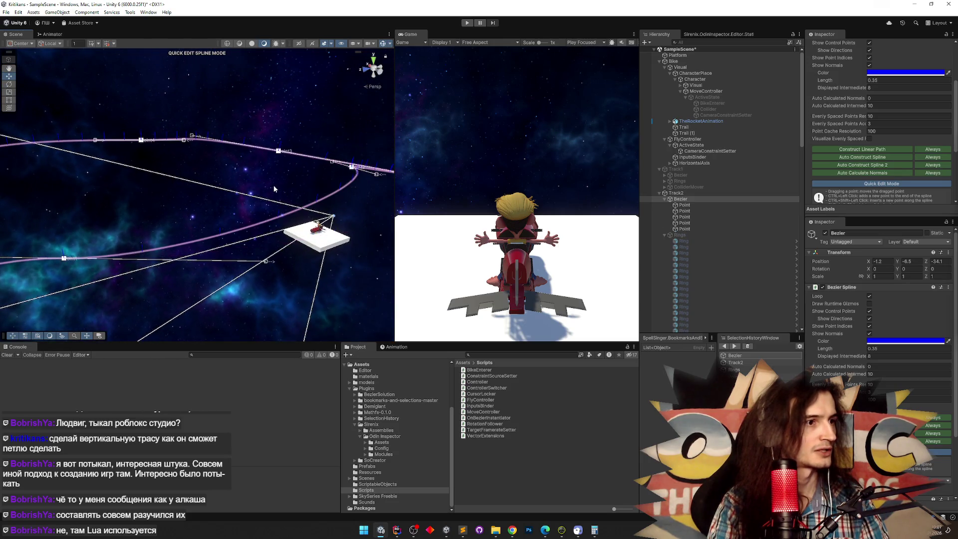
{"action": "mouse_move", "coordinate": [273, 184]}
{"action": "left_mouse_down", "text": "alt"}
{"action": "mouse_move", "coordinate": [280, 192]}
{"action": "mouse_move", "coordinate": [260, 200]}
{"action": "mouse_move", "coordinate": [330, 211]}
{"action": "mouse_move", "coordinate": [93, 245]}
{"action": "left_mouse_up", "text": "alt"}
{"action": "left_click", "coordinate": [335, 207], "text": "ctrl"}
{"action": "left_click", "coordinate": [306, 142]}
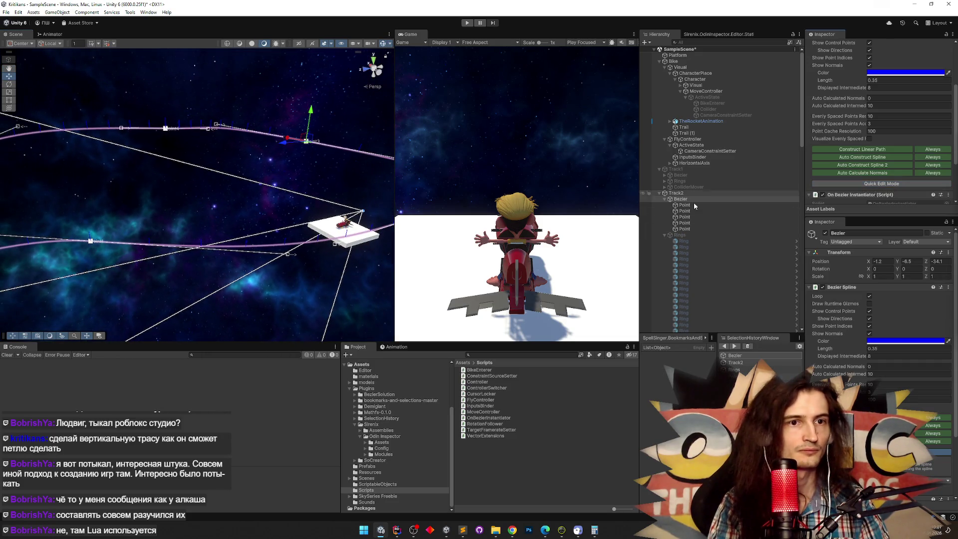
{"action": "left_click_drag", "start_coordinate": [306, 142], "coordinate": [235, 243], "text": "alt"}
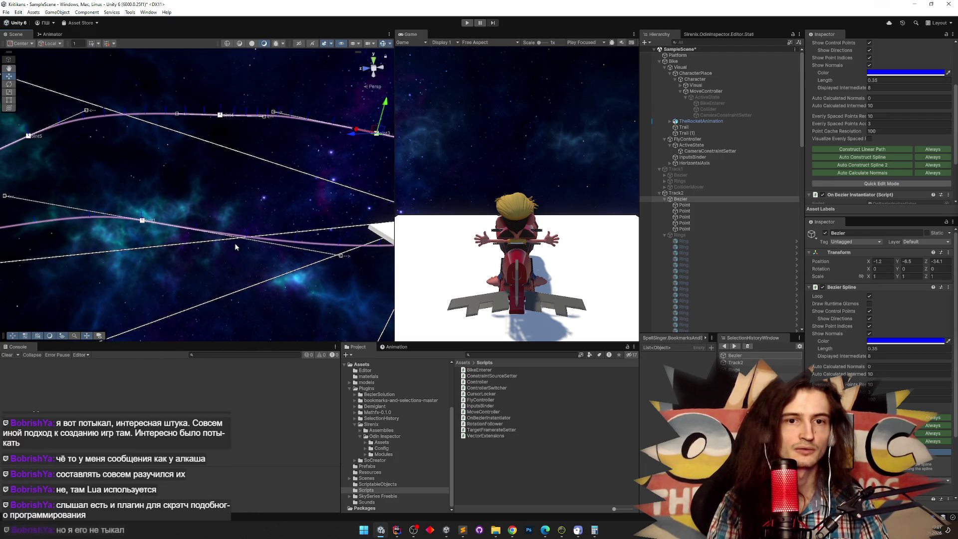
{"action": "left_click", "coordinate": [142, 221]}
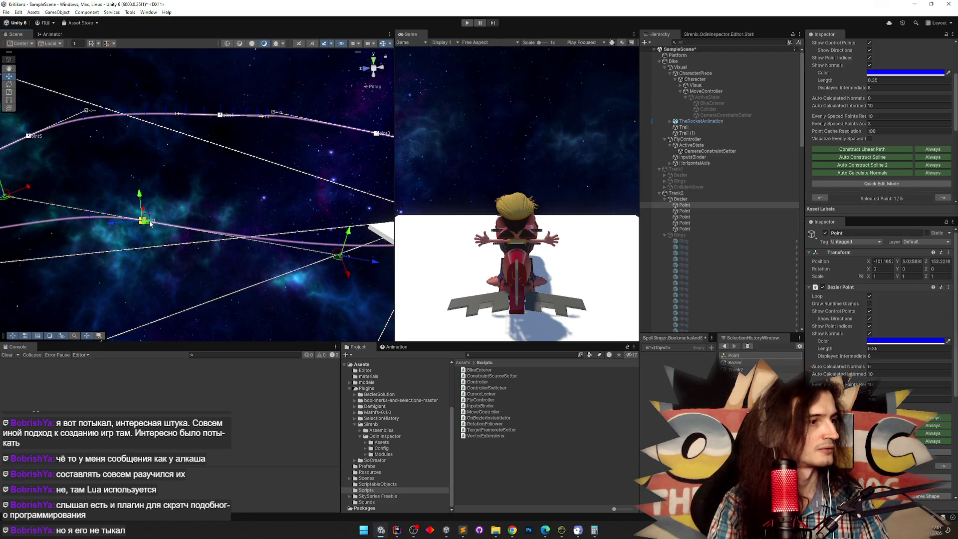
{"action": "mouse_move", "coordinate": [142, 209]}
{"action": "left_mouse_down"}
{"action": "mouse_move", "coordinate": [131, 214]}
{"action": "mouse_move", "coordinate": [205, 260]}
{"action": "mouse_move", "coordinate": [236, 250]}
{"action": "left_mouse_up"}
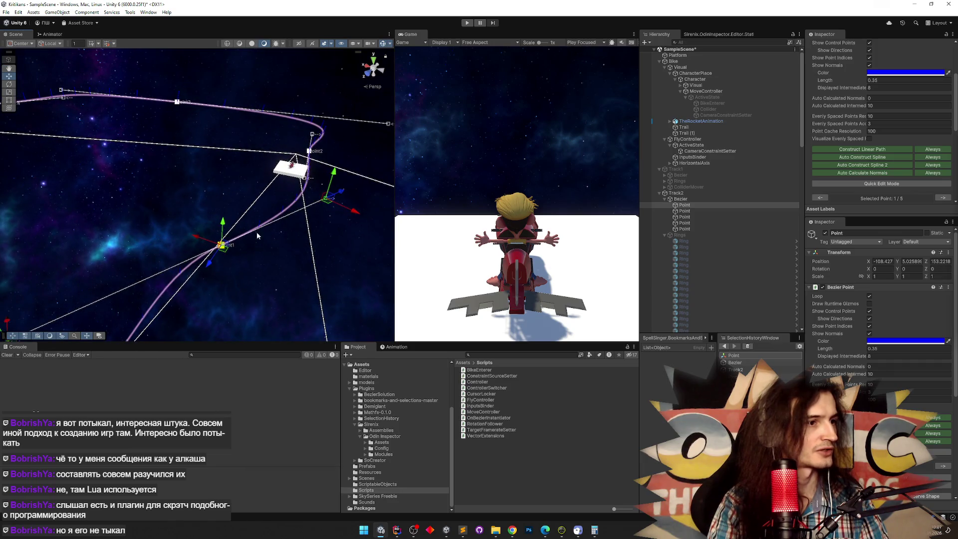
{"action": "mouse_move", "coordinate": [342, 213]}
{"action": "left_mouse_down"}
{"action": "mouse_move", "coordinate": [305, 162]}
{"action": "mouse_move", "coordinate": [272, 159]}
{"action": "left_mouse_up"}
Move Point1 further out along X and raise Point5 to about Y 62
{"action": "left_click", "coordinate": [310, 151]}
{"action": "left_click", "coordinate": [102, 251]}
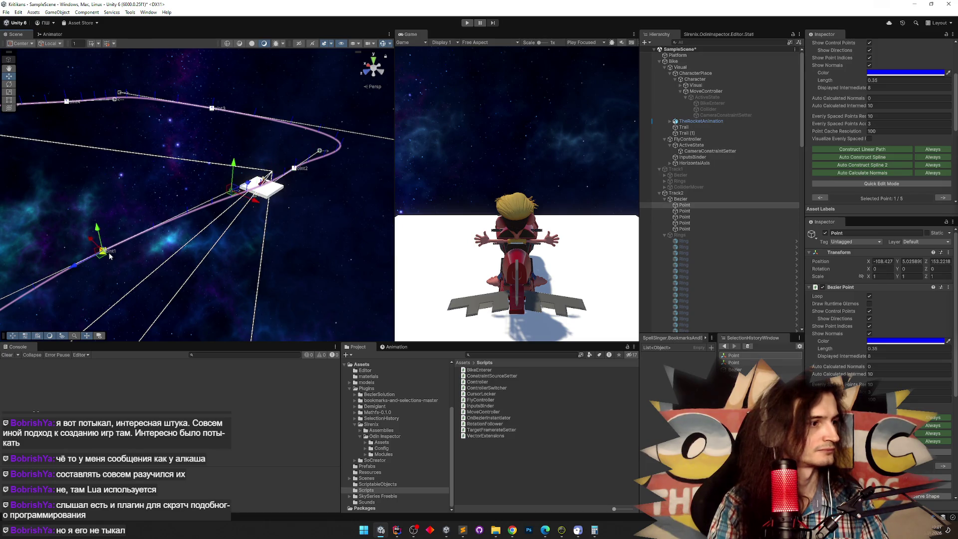
{"action": "mouse_move", "coordinate": [89, 240]}
{"action": "left_mouse_down"}
{"action": "mouse_move", "coordinate": [106, 211]}
{"action": "mouse_move", "coordinate": [153, 209]}
{"action": "mouse_move", "coordinate": [71, 210]}
{"action": "mouse_move", "coordinate": [95, 191]}
{"action": "left_mouse_up"}
{"action": "left_click_drag", "start_coordinate": [95, 188], "coordinate": [92, 151]}
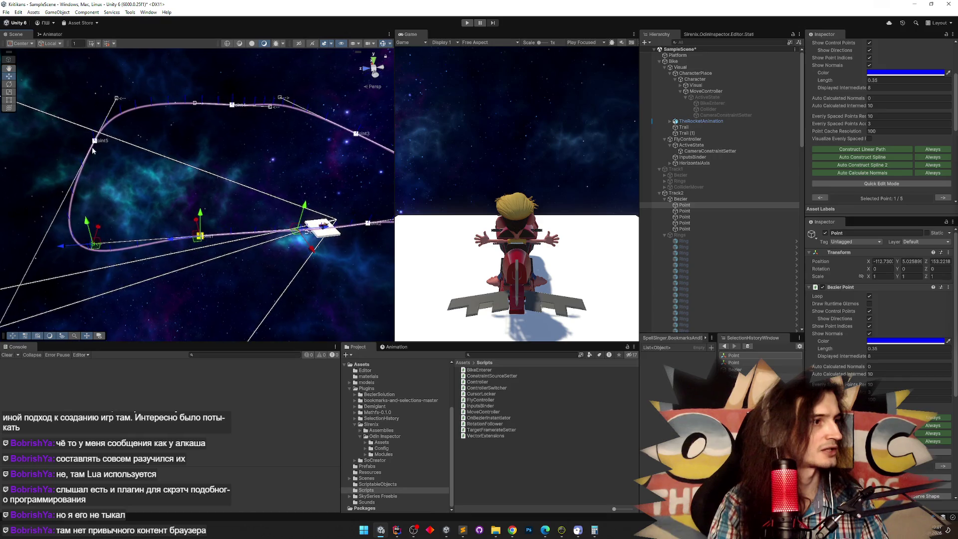
{"action": "left_click_drag", "start_coordinate": [89, 114], "coordinate": [78, 78]}
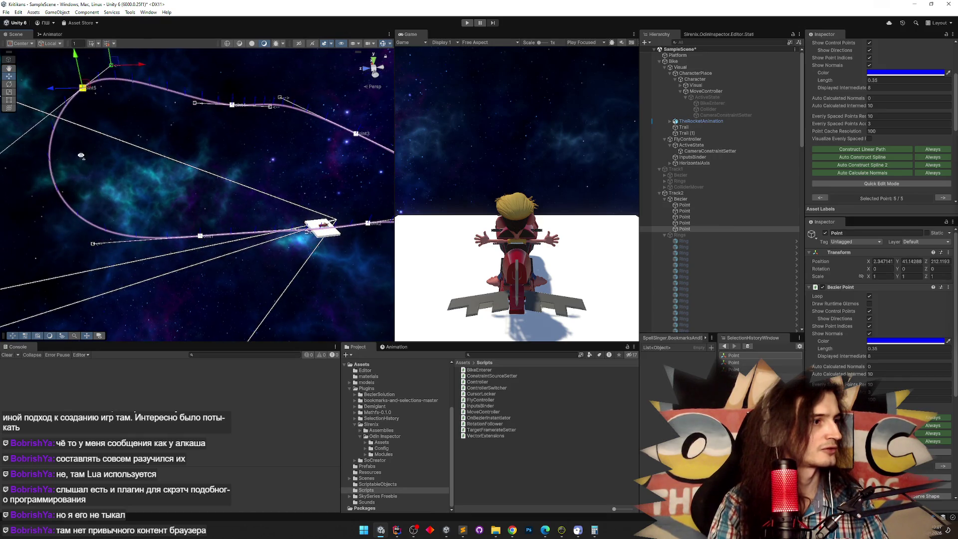
{"action": "left_click_drag", "start_coordinate": [81, 155], "coordinate": [119, 119]}
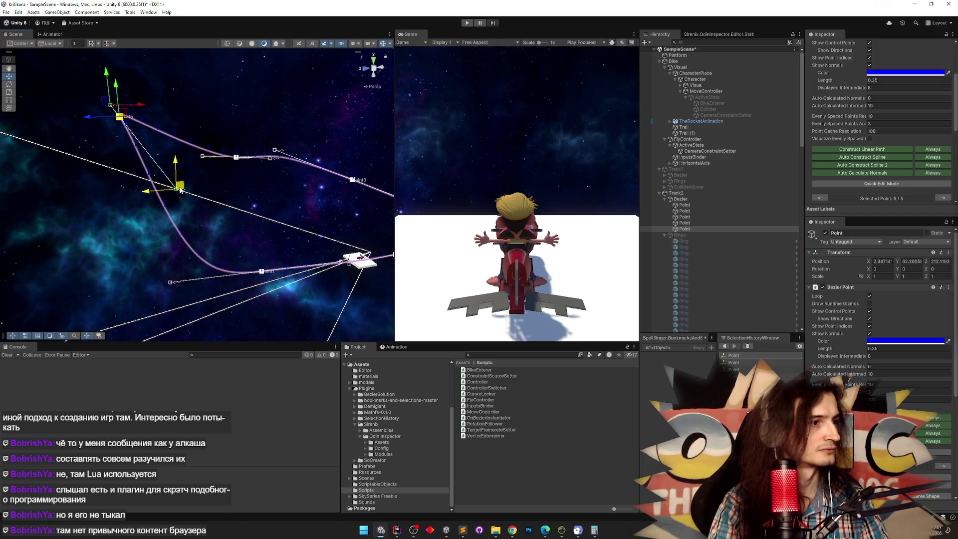
{"action": "mouse_move", "coordinate": [195, 188]}
{"action": "left_mouse_down"}
{"action": "mouse_move", "coordinate": [111, 192]}
{"action": "mouse_move", "coordinate": [205, 194]}
{"action": "left_mouse_up"}
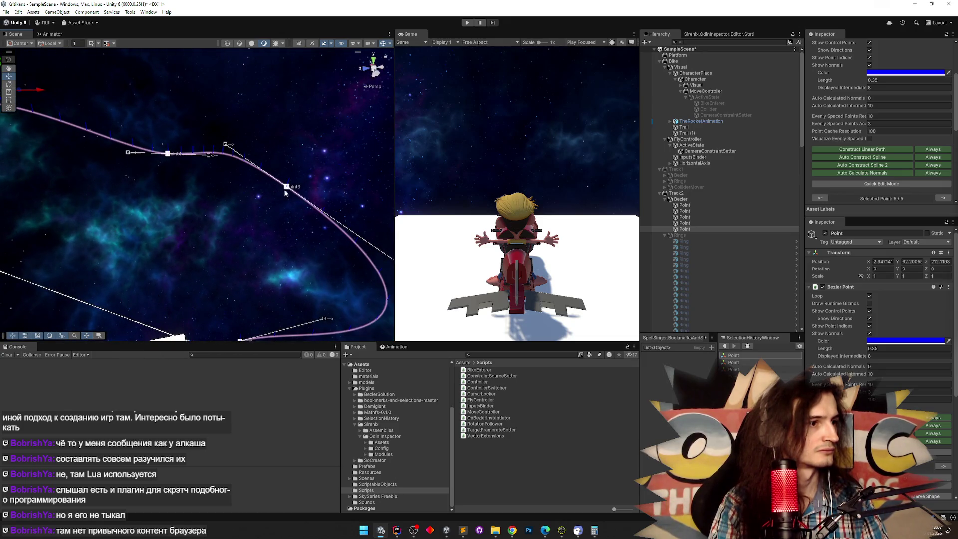
{"action": "left_click", "coordinate": [286, 192]}
{"action": "mouse_move", "coordinate": [268, 186]}
{"action": "left_mouse_down"}
{"action": "mouse_move", "coordinate": [146, 179]}
{"action": "mouse_move", "coordinate": [184, 187]}
{"action": "mouse_move", "coordinate": [211, 175]}
{"action": "left_mouse_up"}
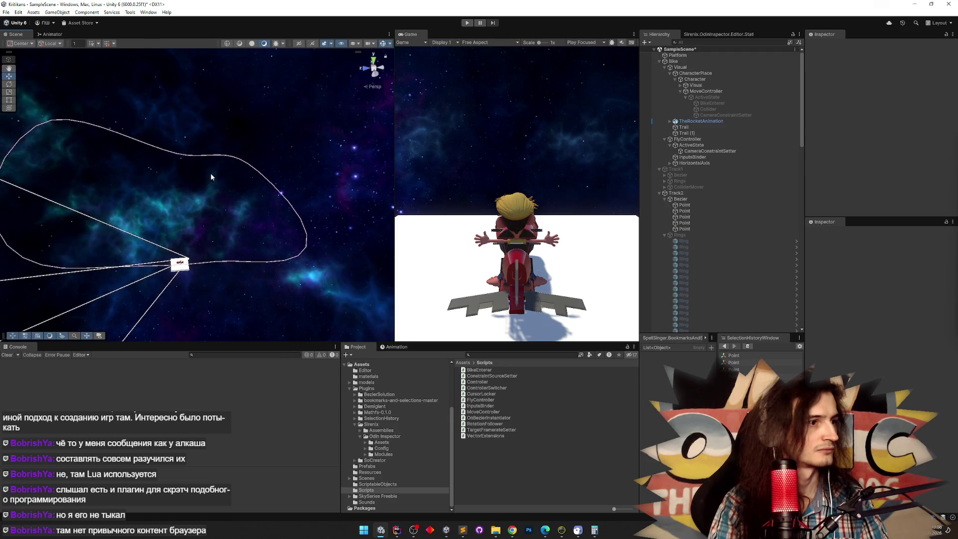
Re-enable Quick Edit Mode on the Bezier and add Point6–Point9 along its top edge
{"action": "left_click", "coordinate": [280, 195]}
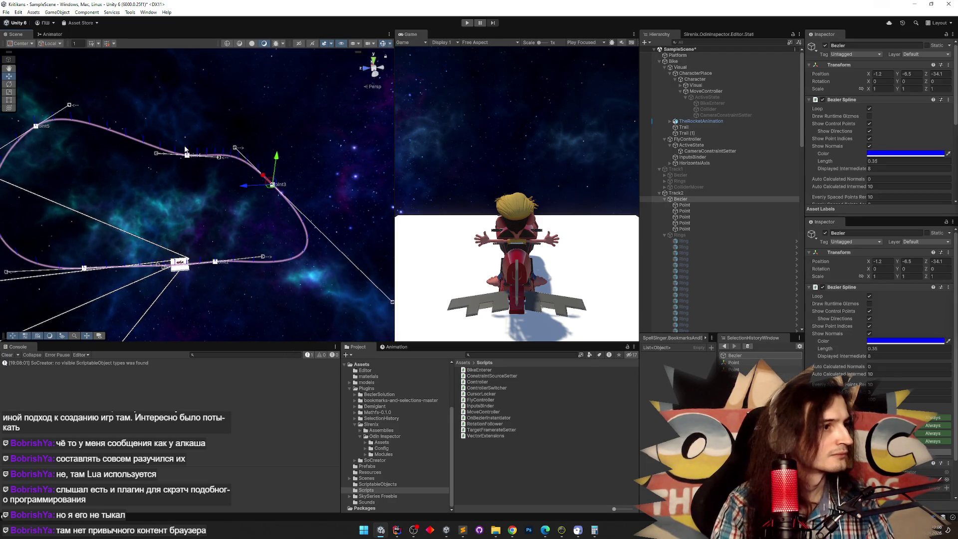
{"action": "mouse_move", "coordinate": [185, 148]}
{"action": "left_mouse_down"}
{"action": "mouse_move", "coordinate": [158, 121]}
{"action": "mouse_move", "coordinate": [245, 251]}
{"action": "mouse_move", "coordinate": [235, 263]}
{"action": "mouse_move", "coordinate": [197, 254]}
{"action": "mouse_move", "coordinate": [204, 252]}
{"action": "left_mouse_up"}
{"action": "scroll", "coordinate": [953, 130], "scroll_direction": "down", "scroll_amount": 5}
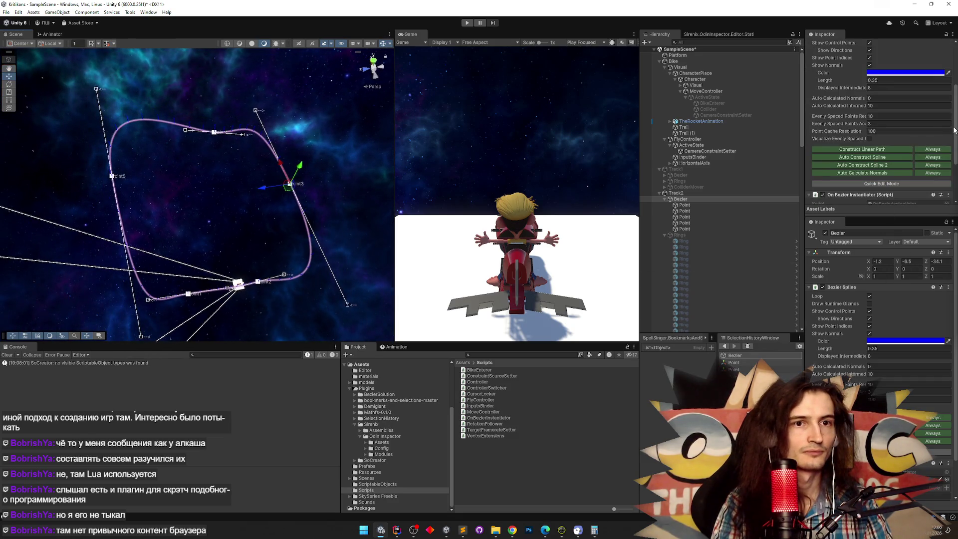
{"action": "left_click", "coordinate": [893, 184]}
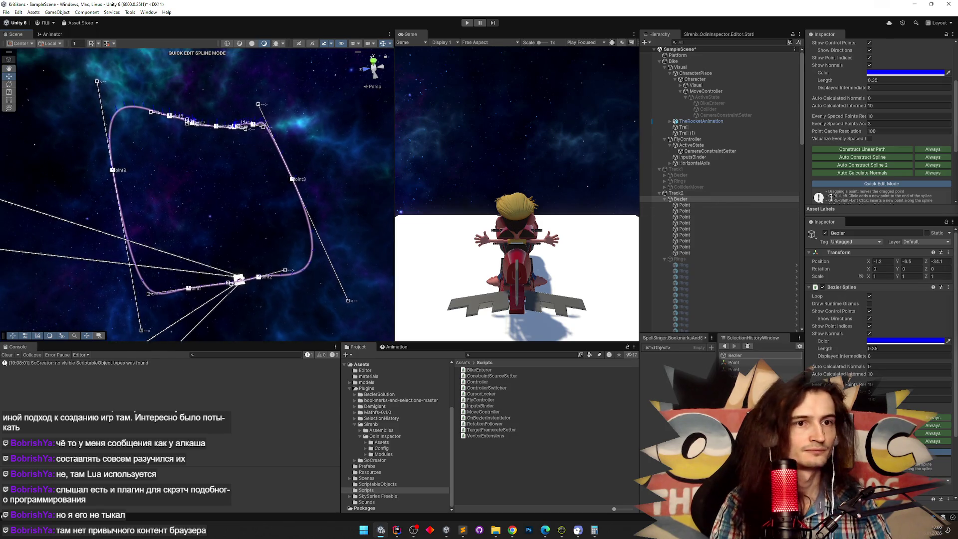
{"action": "scroll", "coordinate": [200, 138], "scroll_direction": "up", "scroll_amount": 5}
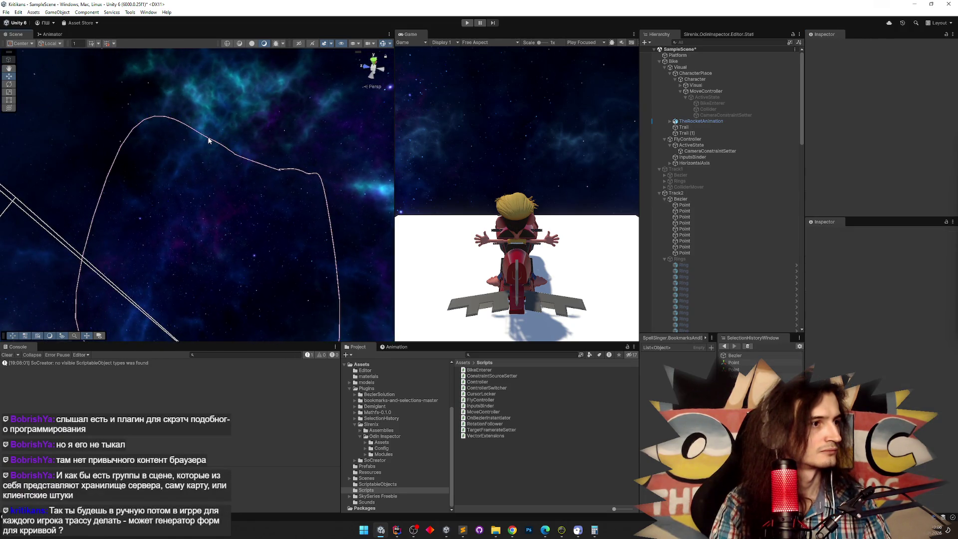
Raise Point7 higher above the track
{"action": "scroll", "coordinate": [217, 162], "scroll_direction": "up", "scroll_amount": 3}
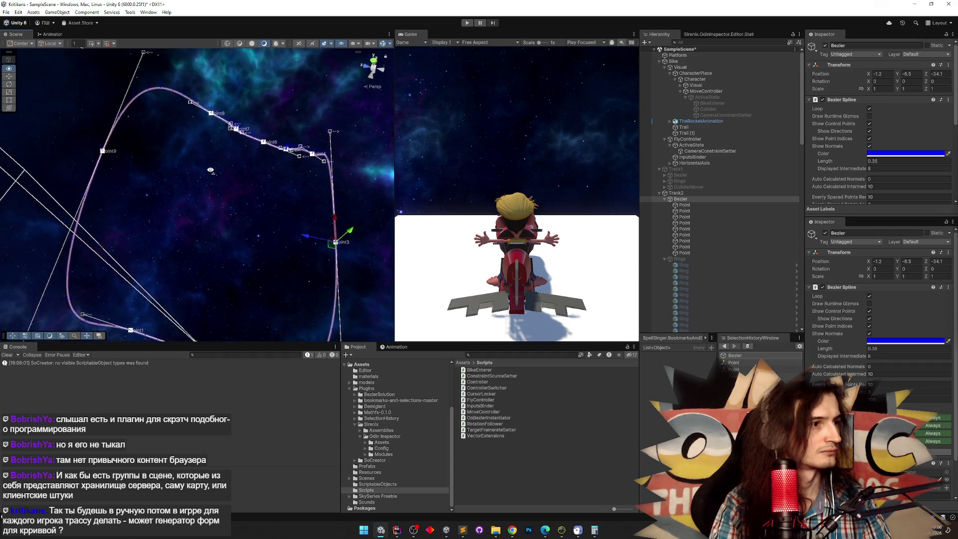
{"action": "left_click", "coordinate": [205, 123]}
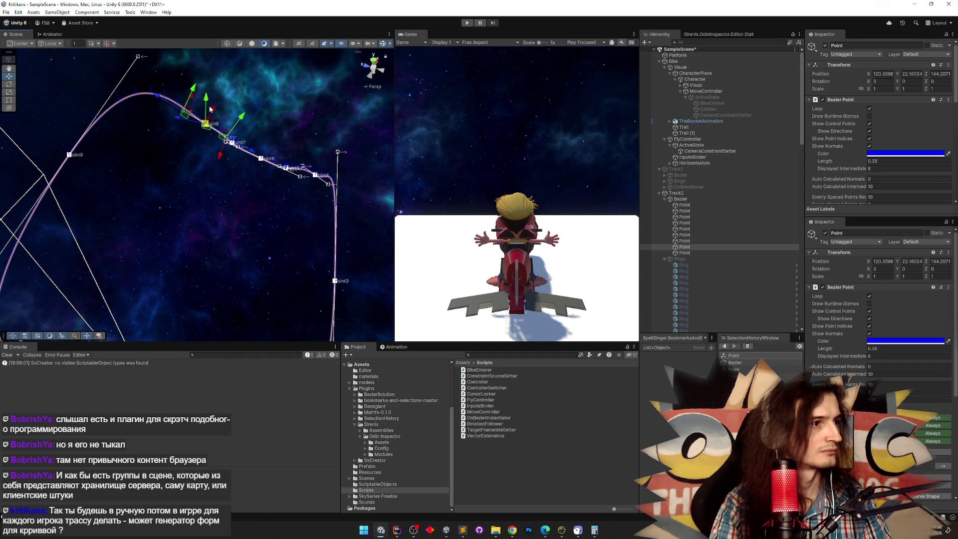
{"action": "mouse_move", "coordinate": [205, 113]}
{"action": "left_mouse_down"}
{"action": "mouse_move", "coordinate": [140, 157]}
{"action": "mouse_move", "coordinate": [219, 146]}
{"action": "left_mouse_up"}
{"action": "left_click", "coordinate": [220, 146]}
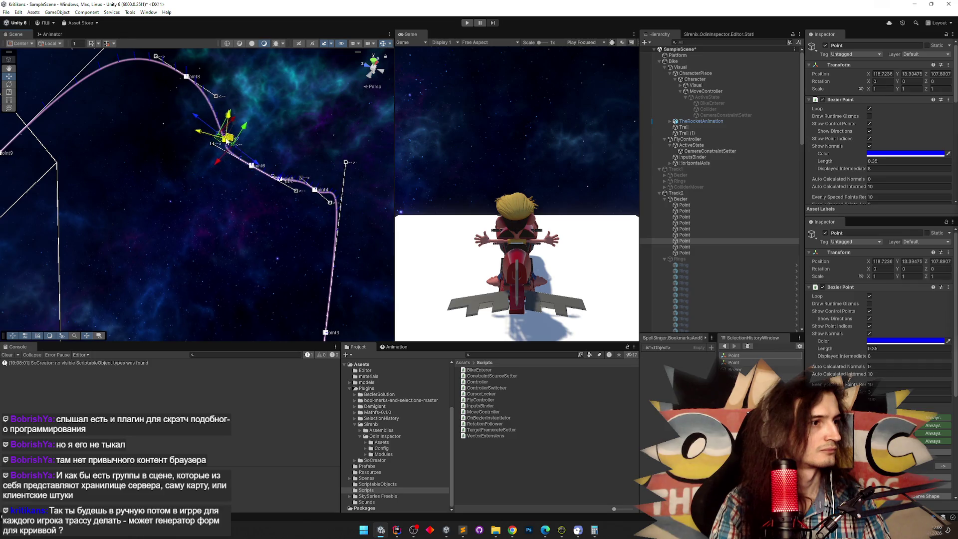
{"action": "mouse_move", "coordinate": [288, 71]}
{"action": "left_mouse_down"}
{"action": "mouse_move", "coordinate": [129, 90]}
{"action": "mouse_move", "coordinate": [204, 131]}
{"action": "left_mouse_up"}
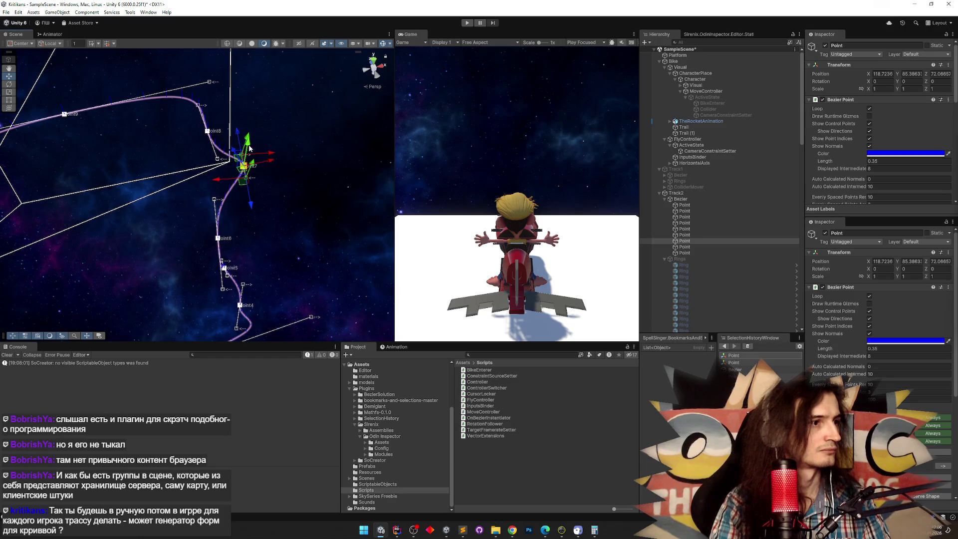
{"action": "mouse_move", "coordinate": [250, 184]}
{"action": "left_mouse_down"}
{"action": "mouse_move", "coordinate": [283, 183]}
{"action": "mouse_move", "coordinate": [276, 176]}
{"action": "left_mouse_up"}
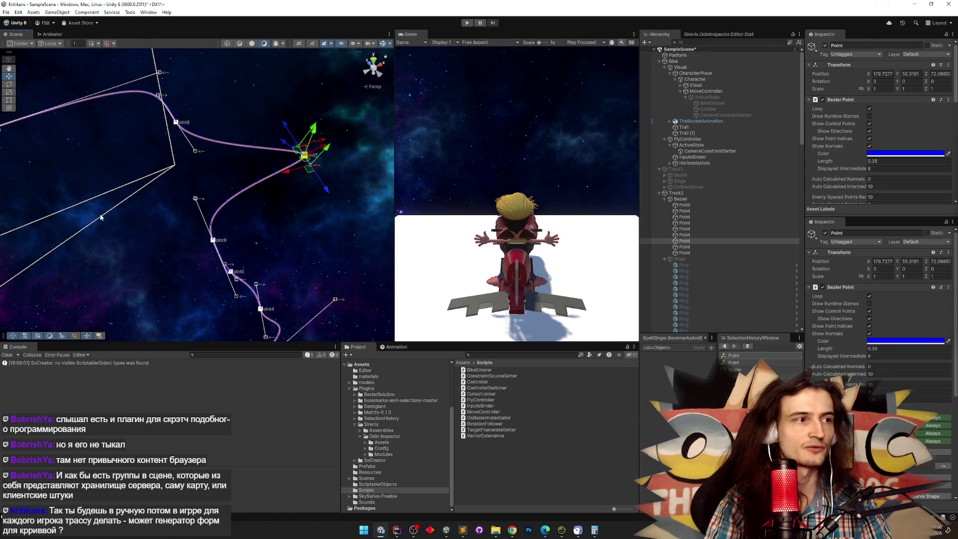
Push a knot near the track's lower end out along X, to about X 228, Z 243
{"action": "mouse_move", "coordinate": [101, 217]}
{"action": "left_mouse_down"}
{"action": "mouse_move", "coordinate": [52, 226]}
{"action": "mouse_move", "coordinate": [111, 223]}
{"action": "mouse_move", "coordinate": [61, 205]}
{"action": "mouse_move", "coordinate": [109, 178]}
{"action": "mouse_move", "coordinate": [193, 194]}
{"action": "mouse_move", "coordinate": [261, 132]}
{"action": "left_mouse_up"}
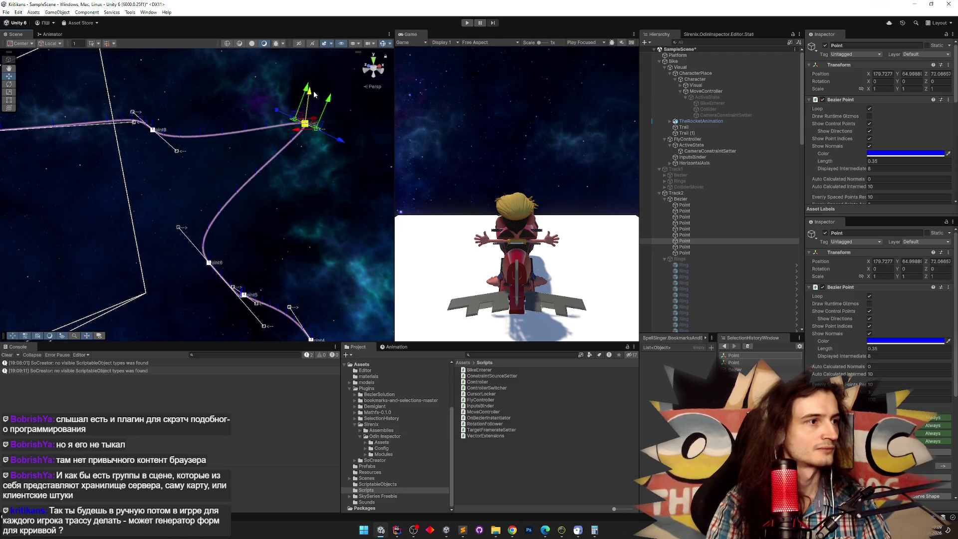
{"action": "mouse_move", "coordinate": [204, 208]}
{"action": "left_mouse_down"}
{"action": "mouse_move", "coordinate": [9, 196]}
{"action": "mouse_move", "coordinate": [64, 198]}
{"action": "mouse_move", "coordinate": [232, 159]}
{"action": "mouse_move", "coordinate": [239, 145]}
{"action": "mouse_move", "coordinate": [267, 164]}
{"action": "mouse_move", "coordinate": [279, 244]}
{"action": "mouse_move", "coordinate": [352, 278]}
{"action": "mouse_move", "coordinate": [244, 229]}
{"action": "mouse_move", "coordinate": [294, 204]}
{"action": "mouse_move", "coordinate": [229, 213]}
{"action": "mouse_move", "coordinate": [46, 208]}
{"action": "mouse_move", "coordinate": [108, 242]}
{"action": "left_mouse_up"}
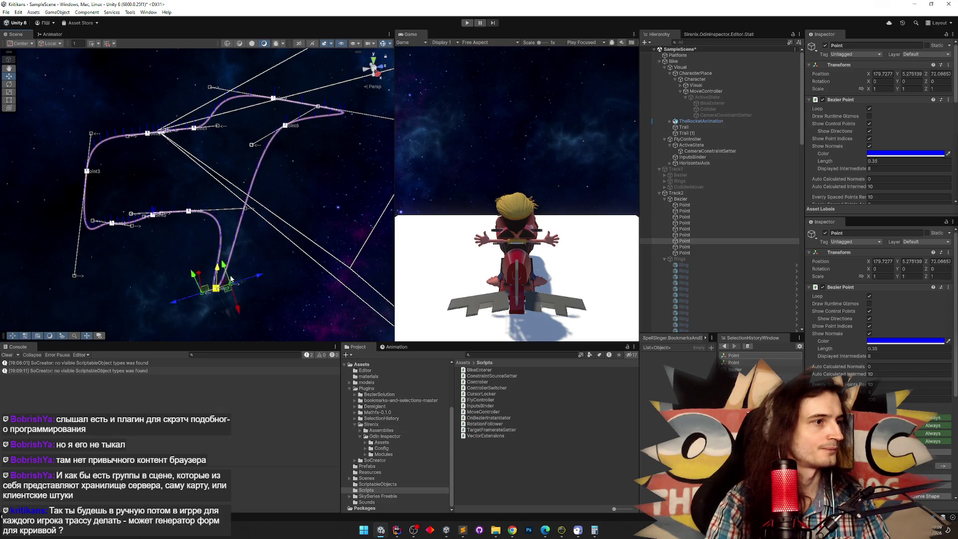
{"action": "mouse_move", "coordinate": [230, 288]}
{"action": "left_mouse_down"}
{"action": "mouse_move", "coordinate": [245, 257]}
{"action": "mouse_move", "coordinate": [235, 247]}
{"action": "left_mouse_up"}
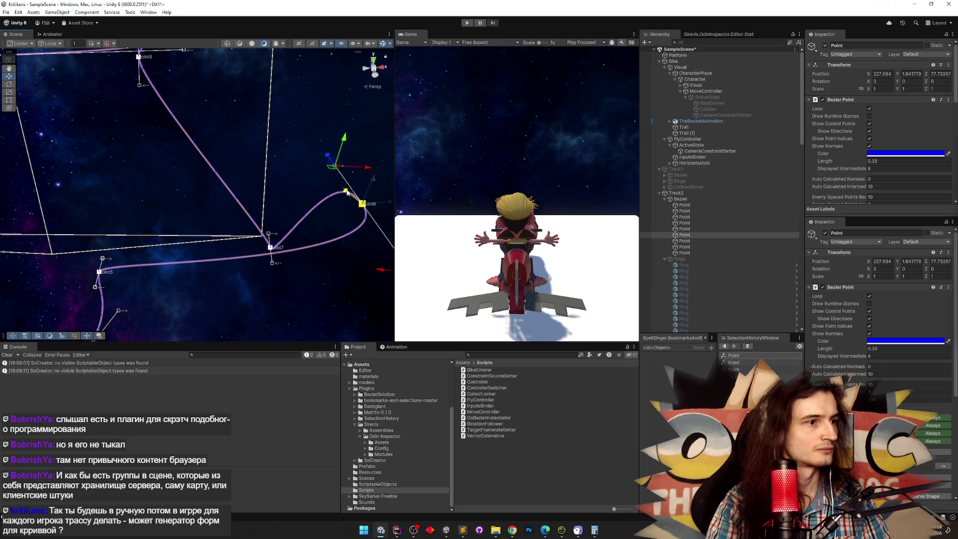
{"action": "left_click_drag", "start_coordinate": [276, 80], "coordinate": [114, 151]}
{"action": "left_click", "coordinate": [105, 188]}
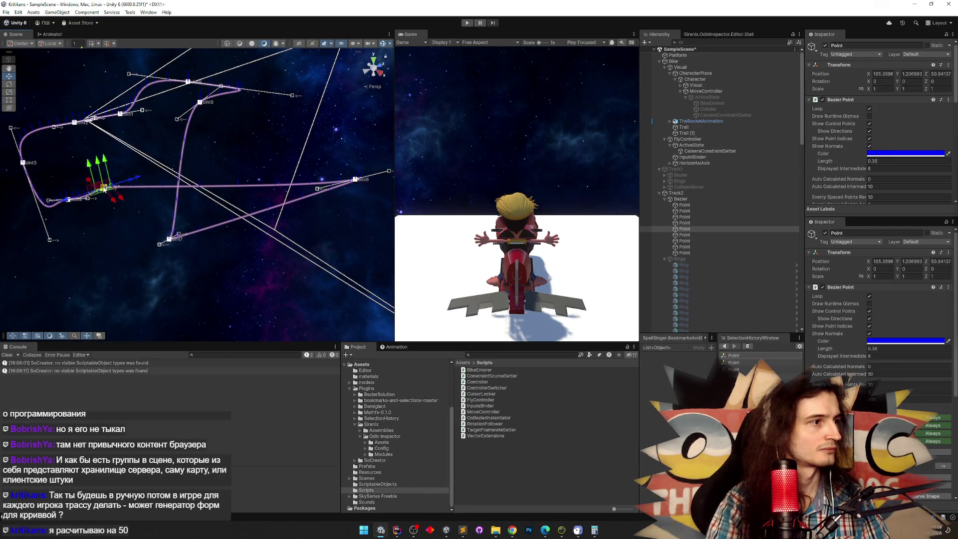
{"action": "mouse_move", "coordinate": [290, 325]}
{"action": "left_mouse_down"}
{"action": "mouse_move", "coordinate": [175, 295]}
{"action": "mouse_move", "coordinate": [273, 275]}
{"action": "left_mouse_up"}
Lower Point4 of the Track2 Bezier spline
{"action": "left_click", "coordinate": [89, 194]}
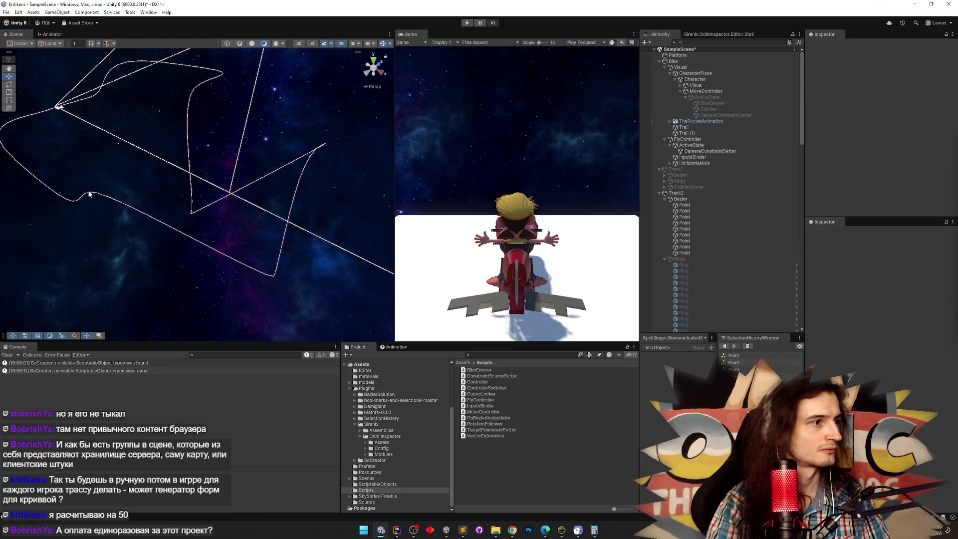
{"action": "left_click", "coordinate": [90, 195]}
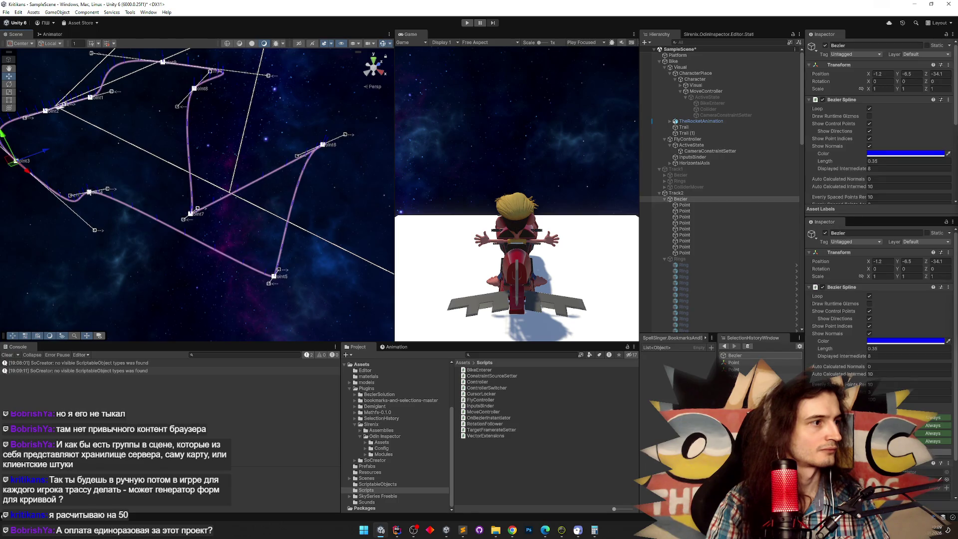
{"action": "left_click", "coordinate": [112, 199]}
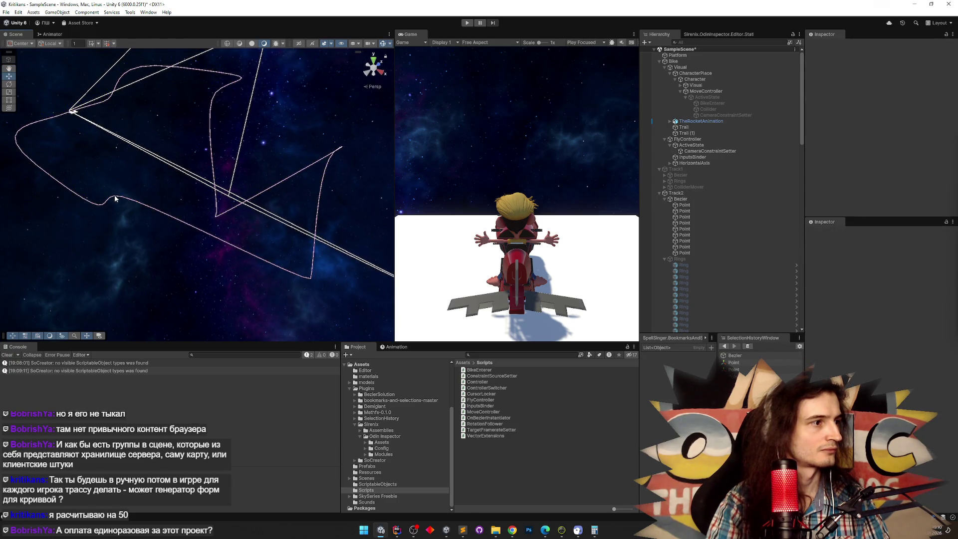
{"action": "left_click", "coordinate": [115, 199]}
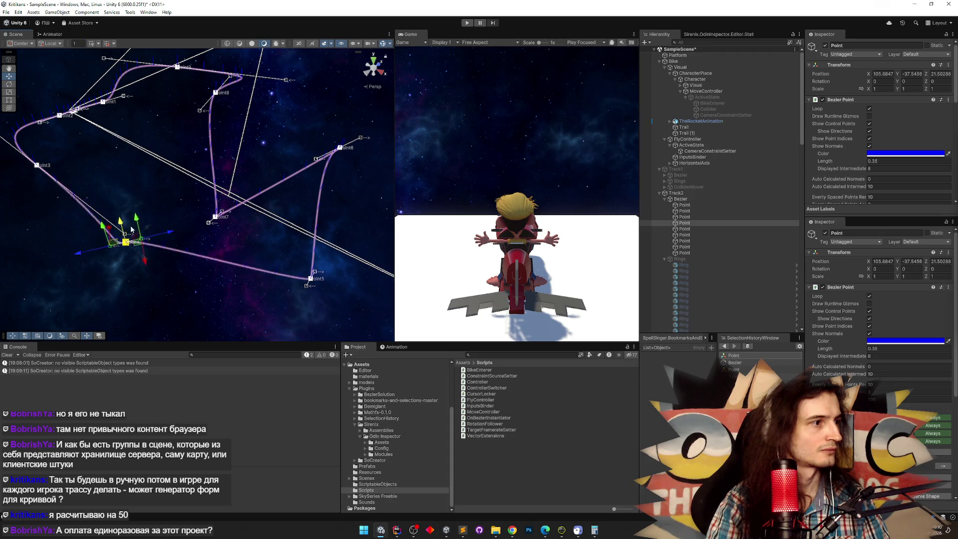
{"action": "mouse_move", "coordinate": [162, 305]}
{"action": "left_mouse_down"}
{"action": "mouse_move", "coordinate": [117, 253]}
{"action": "mouse_move", "coordinate": [113, 191]}
{"action": "mouse_move", "coordinate": [190, 256]}
{"action": "mouse_move", "coordinate": [111, 239]}
{"action": "mouse_move", "coordinate": [802, 175]}
{"action": "mouse_move", "coordinate": [755, 186]}
{"action": "mouse_move", "coordinate": [523, 155]}
{"action": "left_mouse_up"}
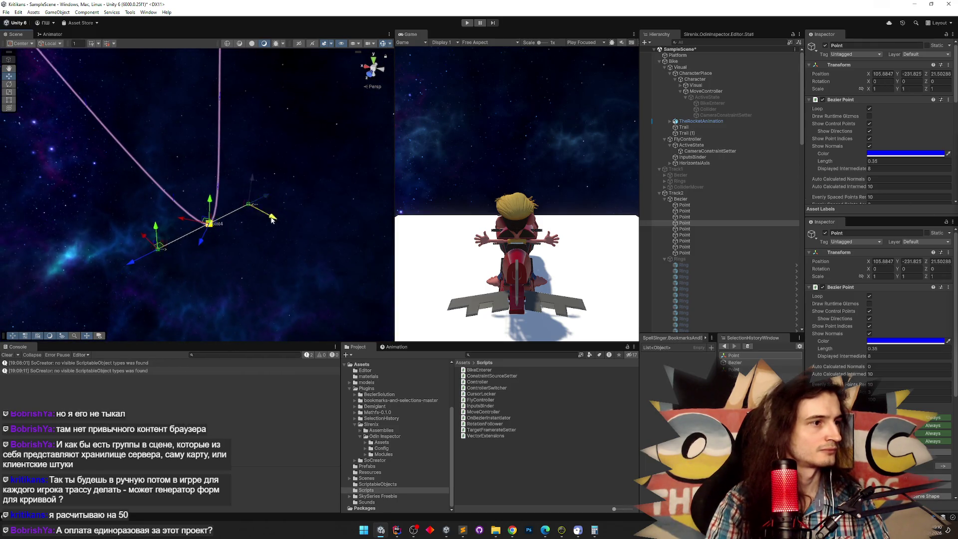
{"action": "mouse_move", "coordinate": [313, 228]}
{"action": "left_mouse_down"}
{"action": "mouse_move", "coordinate": [397, 188]}
{"action": "mouse_move", "coordinate": [267, 219]}
{"action": "mouse_move", "coordinate": [263, 76]}
{"action": "mouse_move", "coordinate": [285, 124]}
{"action": "mouse_move", "coordinate": [456, 203]}
{"action": "mouse_move", "coordinate": [438, 160]}
{"action": "mouse_move", "coordinate": [511, 203]}
{"action": "mouse_move", "coordinate": [572, 281]}
{"action": "mouse_move", "coordinate": [280, 189]}
{"action": "left_mouse_up"}
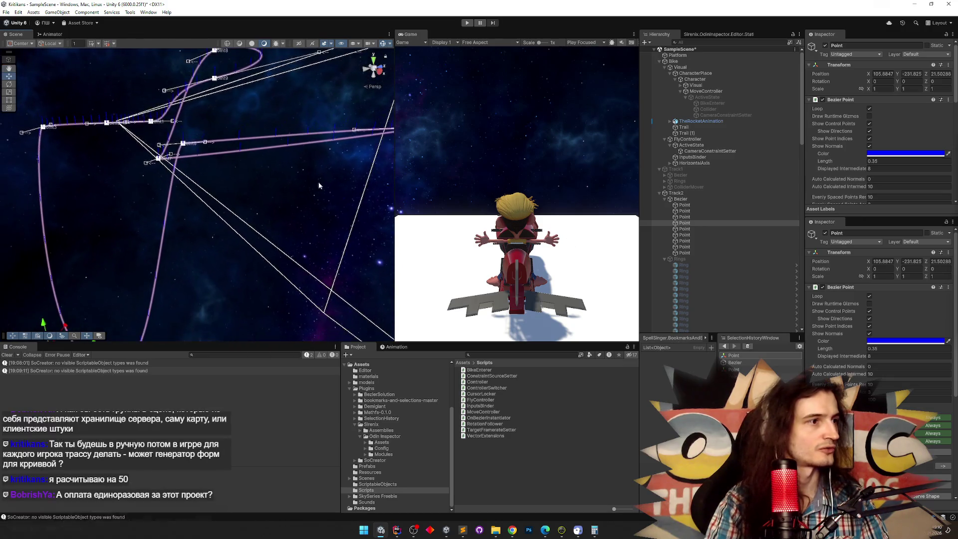
Pull a neighbouring point's control handle down, placing its knot near X 268.5, Y 1.2, Z 50.8
{"action": "left_click", "coordinate": [183, 144]}
{"action": "left_click", "coordinate": [183, 143]}
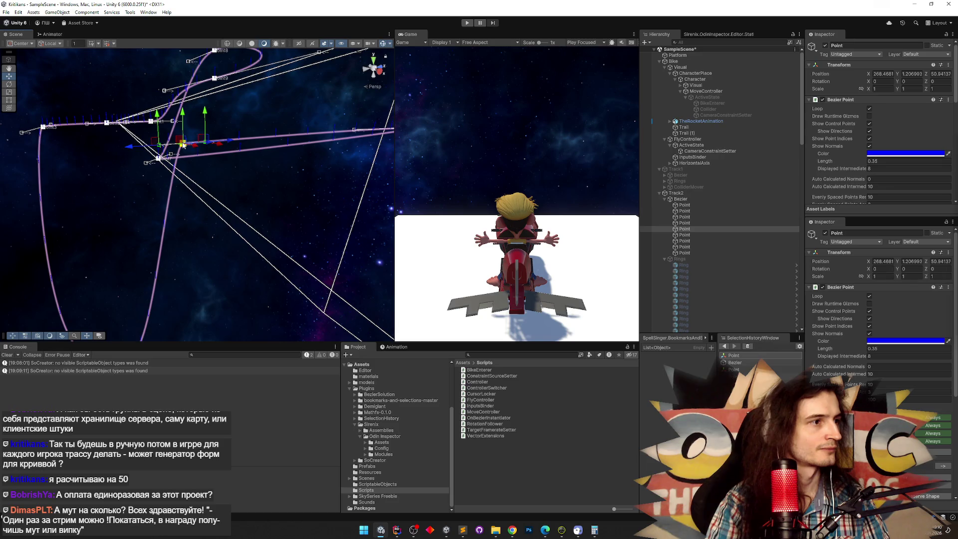
{"action": "mouse_move", "coordinate": [159, 148]}
{"action": "left_mouse_down"}
{"action": "mouse_move", "coordinate": [135, 215]}
{"action": "mouse_move", "coordinate": [188, 190]}
{"action": "left_mouse_up"}
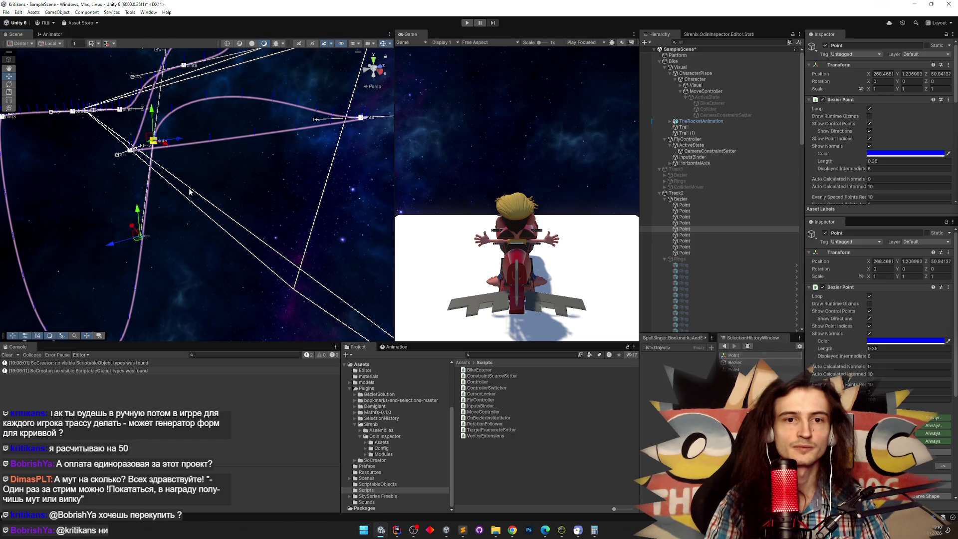
{"action": "mouse_move", "coordinate": [203, 182]}
{"action": "left_mouse_down"}
{"action": "mouse_move", "coordinate": [163, 198]}
{"action": "mouse_move", "coordinate": [85, 188]}
{"action": "mouse_move", "coordinate": [125, 180]}
{"action": "left_mouse_up"}
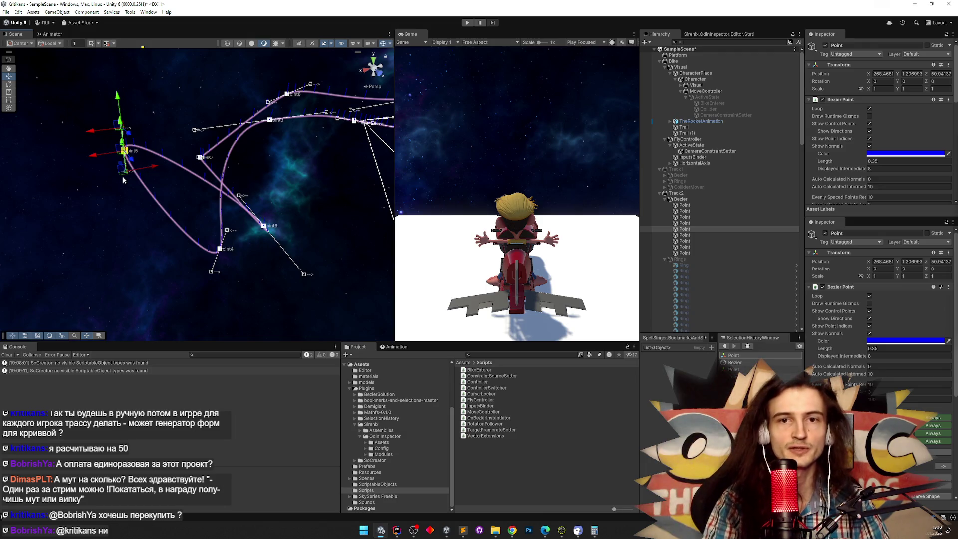
{"action": "left_click_drag", "start_coordinate": [125, 181], "coordinate": [273, 260]}
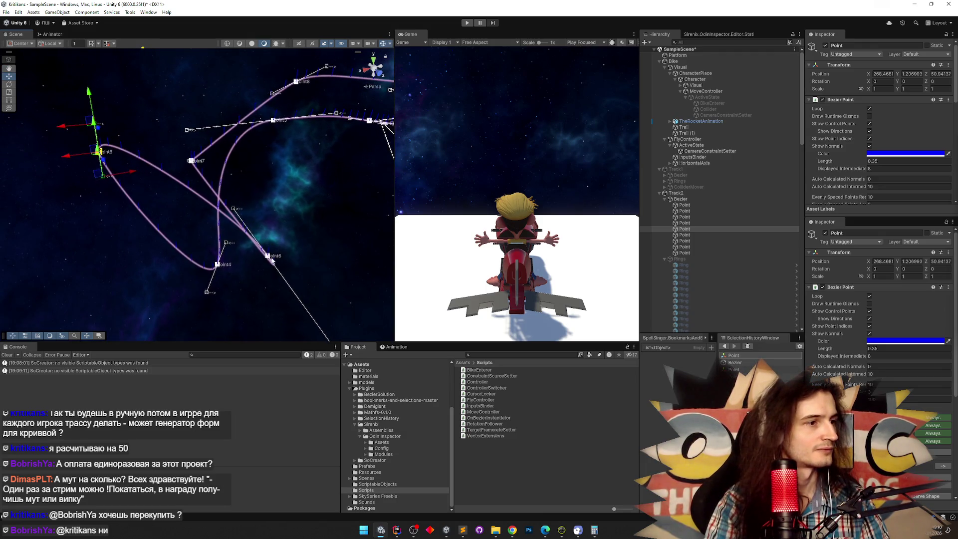
Drag Point6's tangent down-left to form a new loop, moving the knot to about X 324.2
{"action": "left_click", "coordinate": [270, 259]}
{"action": "left_click", "coordinate": [268, 258]}
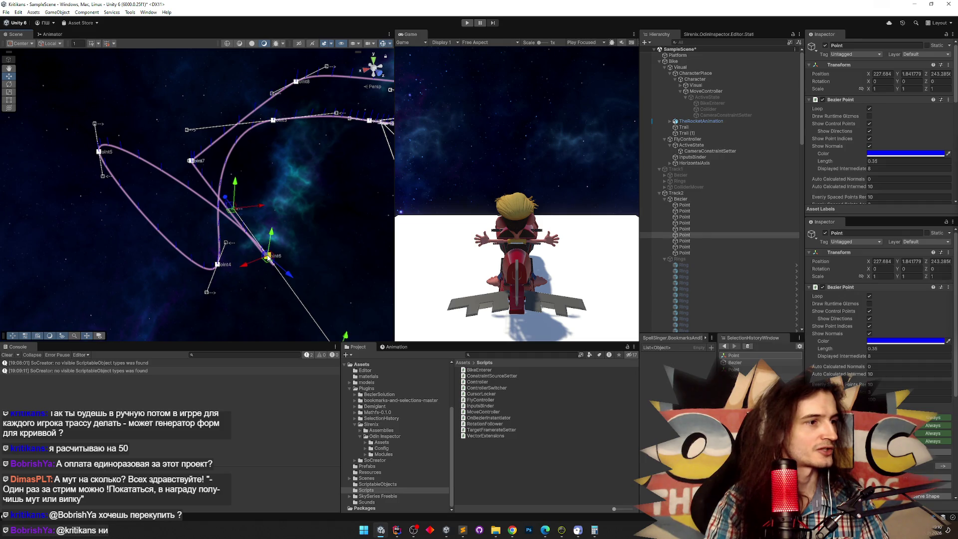
{"action": "left_click_drag", "start_coordinate": [232, 270], "coordinate": [268, 281]}
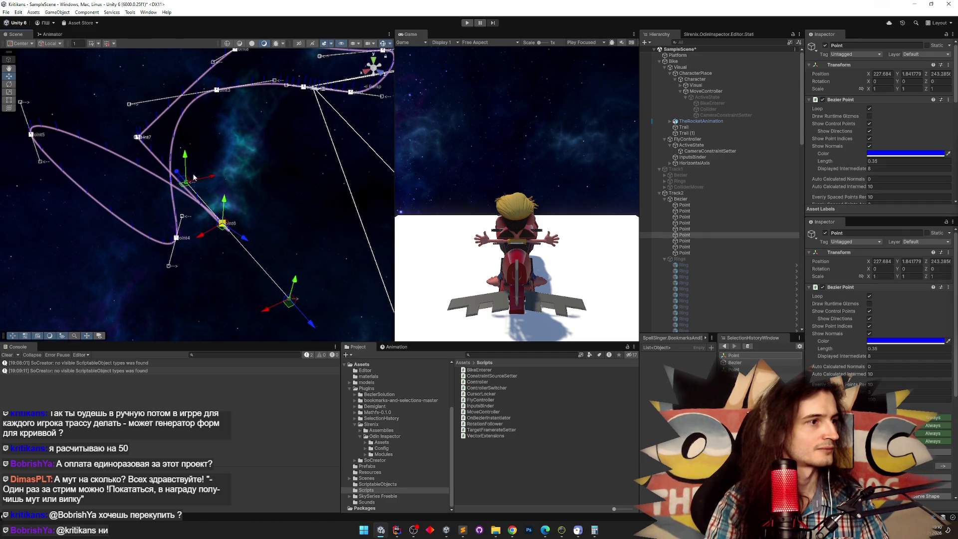
{"action": "mouse_move", "coordinate": [234, 175]}
{"action": "left_mouse_down"}
{"action": "mouse_move", "coordinate": [200, 215]}
{"action": "mouse_move", "coordinate": [118, 269]}
{"action": "mouse_move", "coordinate": [35, 282]}
{"action": "left_mouse_up"}
{"action": "mouse_move", "coordinate": [165, 304]}
{"action": "left_mouse_down"}
{"action": "mouse_move", "coordinate": [116, 272]}
{"action": "mouse_move", "coordinate": [159, 250]}
{"action": "left_mouse_up"}
{"action": "left_click", "coordinate": [158, 246]}
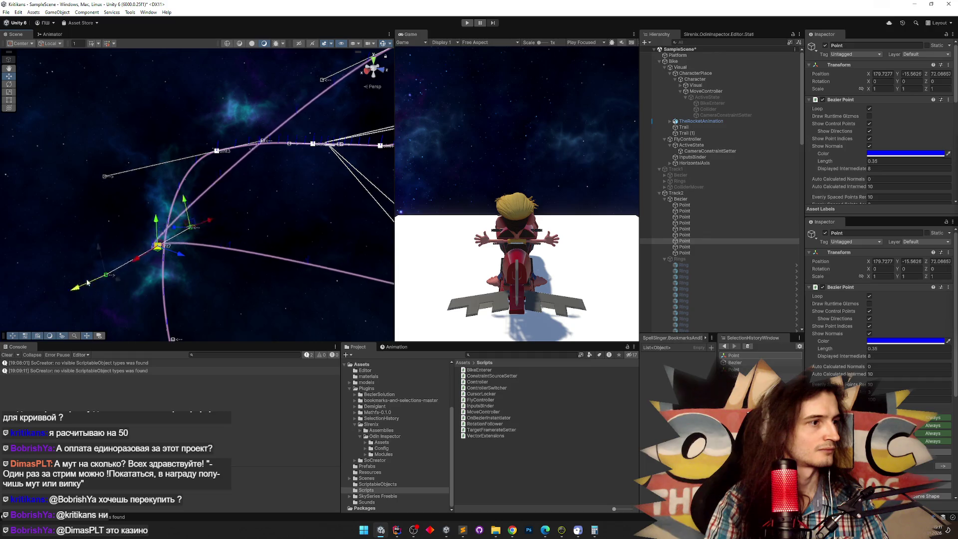
{"action": "mouse_move", "coordinate": [262, 238]}
{"action": "left_mouse_down"}
{"action": "mouse_move", "coordinate": [388, 272]}
{"action": "mouse_move", "coordinate": [329, 223]}
{"action": "left_mouse_up"}
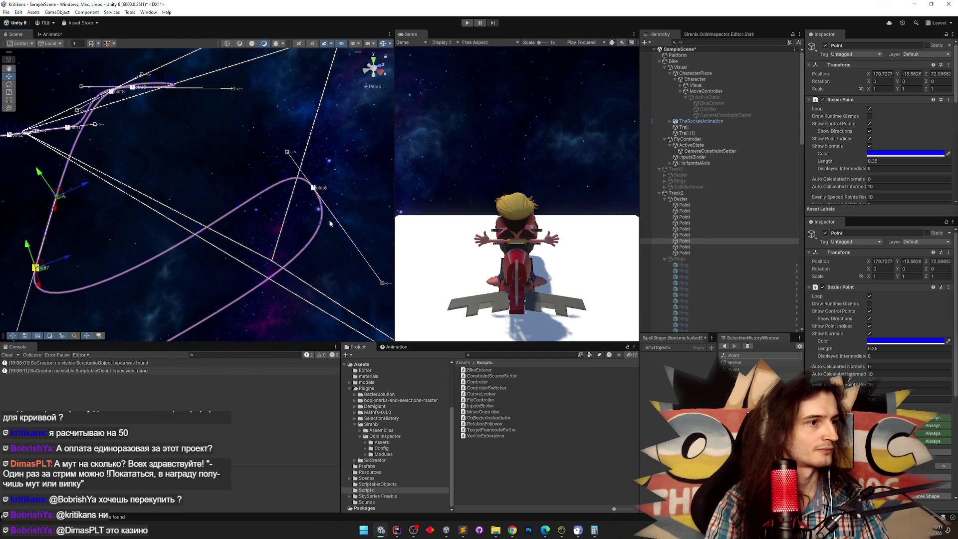
Select Point5 and orbit around the track to check the new loop
{"action": "left_click", "coordinate": [316, 193]}
{"action": "left_click", "coordinate": [314, 193]}
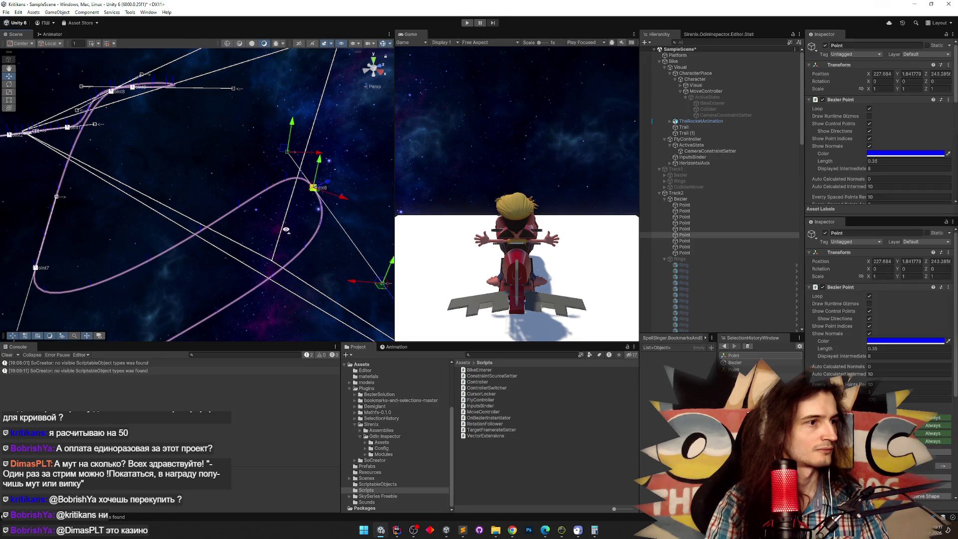
{"action": "mouse_move", "coordinate": [286, 230]}
{"action": "left_mouse_down"}
{"action": "mouse_move", "coordinate": [278, 271]}
{"action": "mouse_move", "coordinate": [328, 251]}
{"action": "mouse_move", "coordinate": [291, 279]}
{"action": "left_mouse_up"}
{"action": "left_click", "coordinate": [224, 269]}
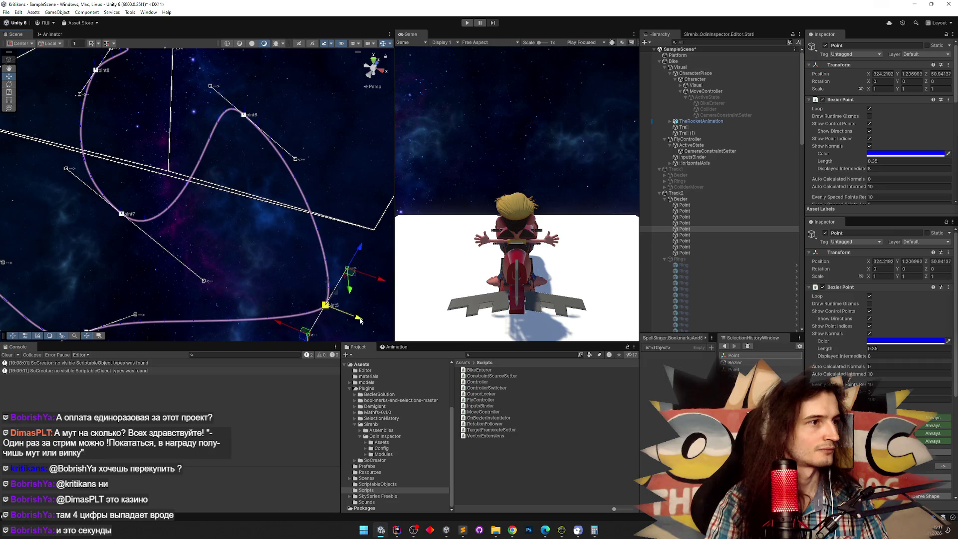
{"action": "left_click_drag", "start_coordinate": [286, 260], "coordinate": [238, 134]}
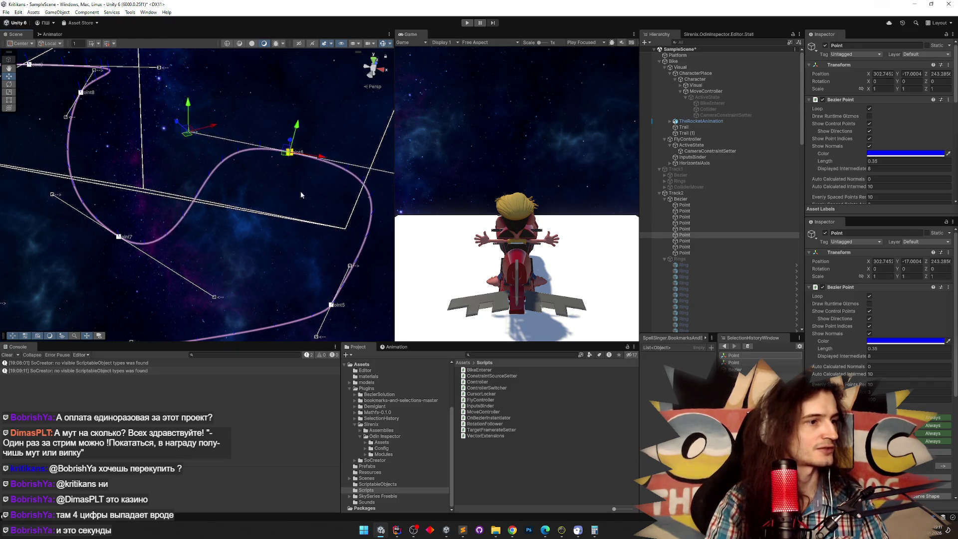
{"action": "mouse_move", "coordinate": [300, 195]}
{"action": "left_mouse_down"}
{"action": "mouse_move", "coordinate": [191, 199]}
{"action": "mouse_move", "coordinate": [208, 206]}
{"action": "left_mouse_up"}
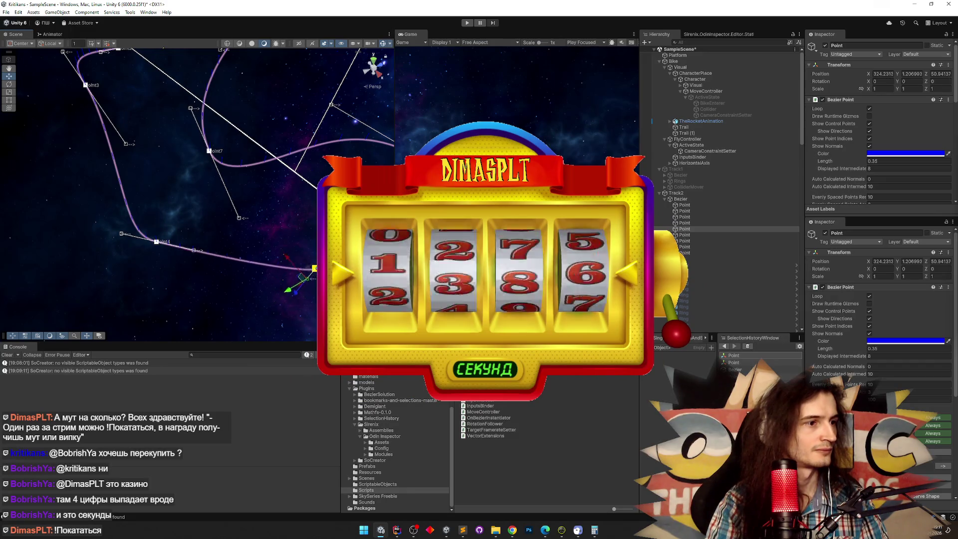
{"action": "mouse_move", "coordinate": [208, 206]}
{"action": "left_mouse_down"}
{"action": "mouse_move", "coordinate": [266, 183]}
{"action": "mouse_move", "coordinate": [313, 180]}
{"action": "left_mouse_up"}
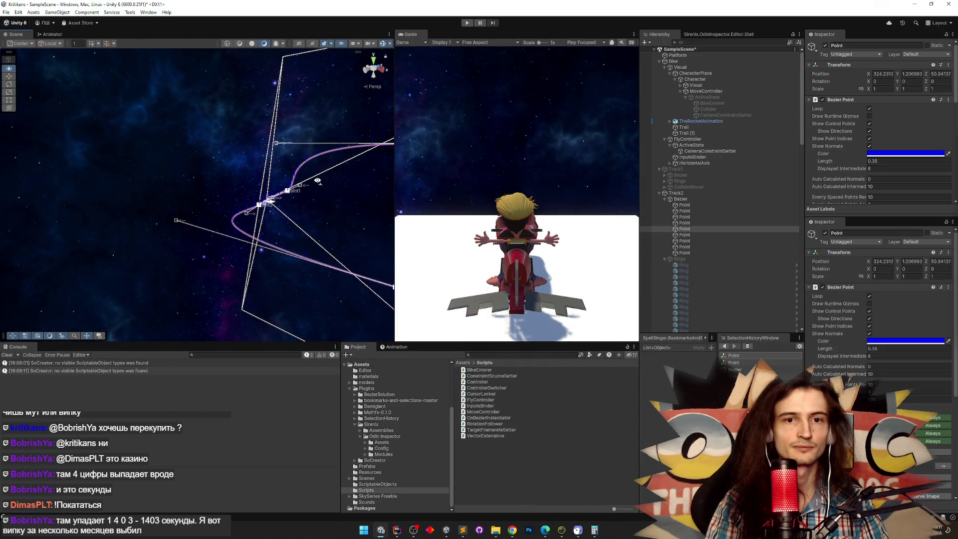
{"action": "mouse_move", "coordinate": [327, 179]}
{"action": "left_mouse_down"}
{"action": "mouse_move", "coordinate": [369, 184]}
{"action": "mouse_move", "coordinate": [379, 182]}
{"action": "mouse_move", "coordinate": [362, 172]}
{"action": "mouse_move", "coordinate": [501, 160]}
{"action": "mouse_move", "coordinate": [538, 141]}
{"action": "mouse_move", "coordinate": [554, 149]}
{"action": "left_mouse_up"}
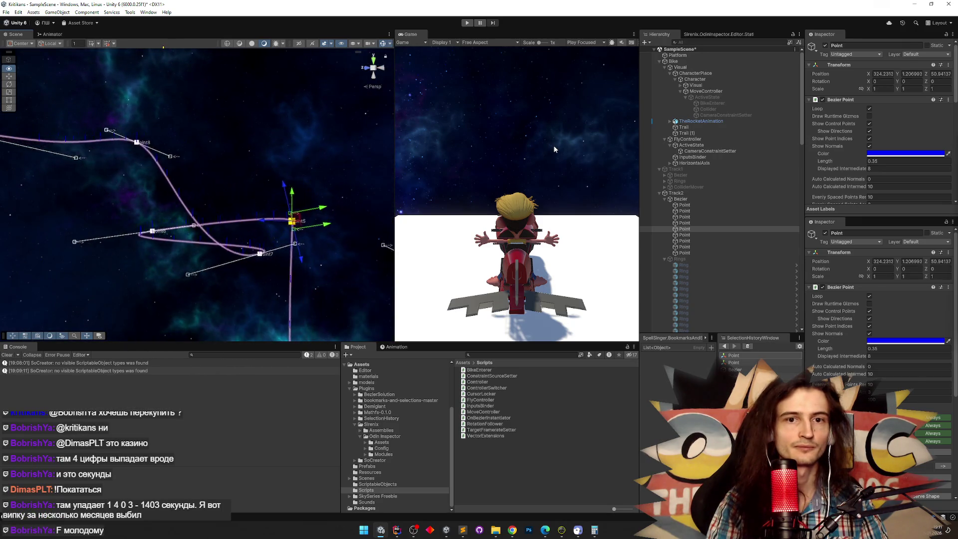
Move Point5's control point down to smooth the curve
{"action": "mouse_move", "coordinate": [496, 174]}
{"action": "left_mouse_down"}
{"action": "mouse_move", "coordinate": [273, 201]}
{"action": "mouse_move", "coordinate": [316, 190]}
{"action": "mouse_move", "coordinate": [286, 193]}
{"action": "mouse_move", "coordinate": [372, 155]}
{"action": "left_mouse_up"}
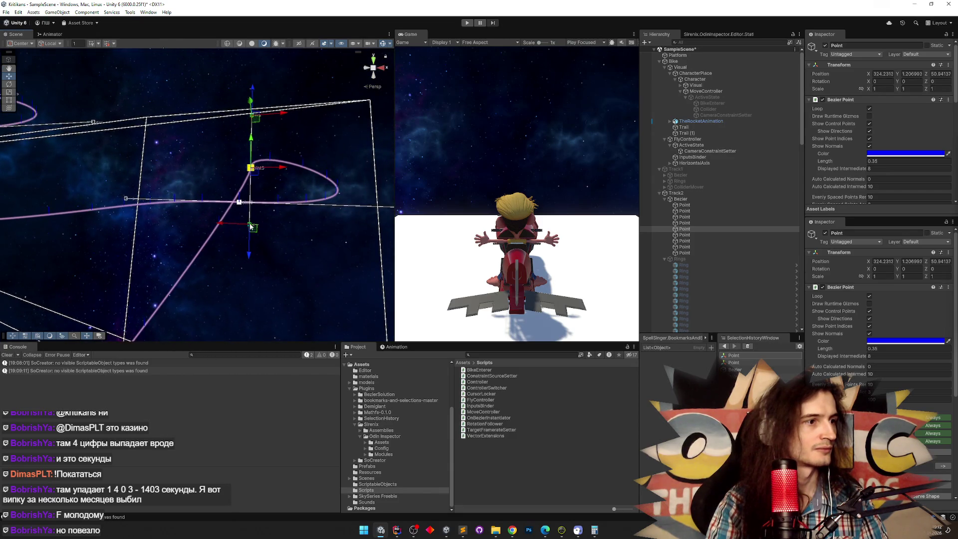
{"action": "left_click_drag", "start_coordinate": [249, 257], "coordinate": [249, 286]}
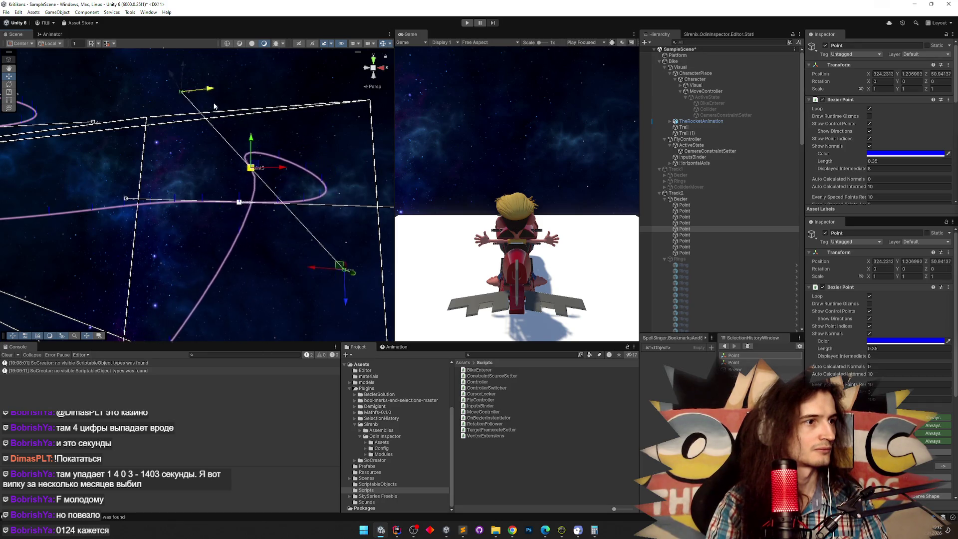
{"action": "mouse_move", "coordinate": [264, 185]}
{"action": "left_mouse_down"}
{"action": "mouse_move", "coordinate": [135, 238]}
{"action": "mouse_move", "coordinate": [201, 167]}
{"action": "mouse_move", "coordinate": [299, 215]}
{"action": "left_mouse_up"}
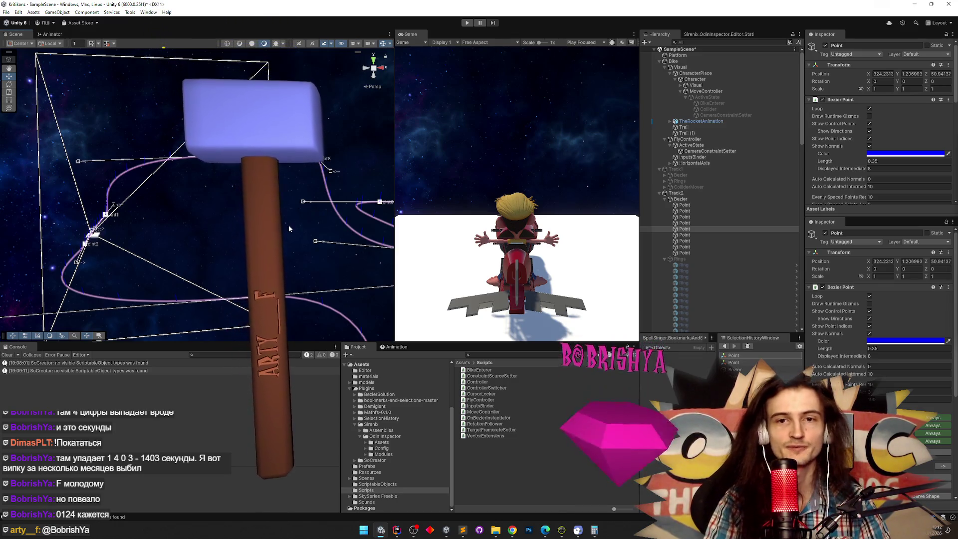
{"action": "mouse_move", "coordinate": [288, 229]}
{"action": "left_mouse_down"}
{"action": "mouse_move", "coordinate": [361, 266]}
{"action": "mouse_move", "coordinate": [413, 226]}
{"action": "left_mouse_up"}
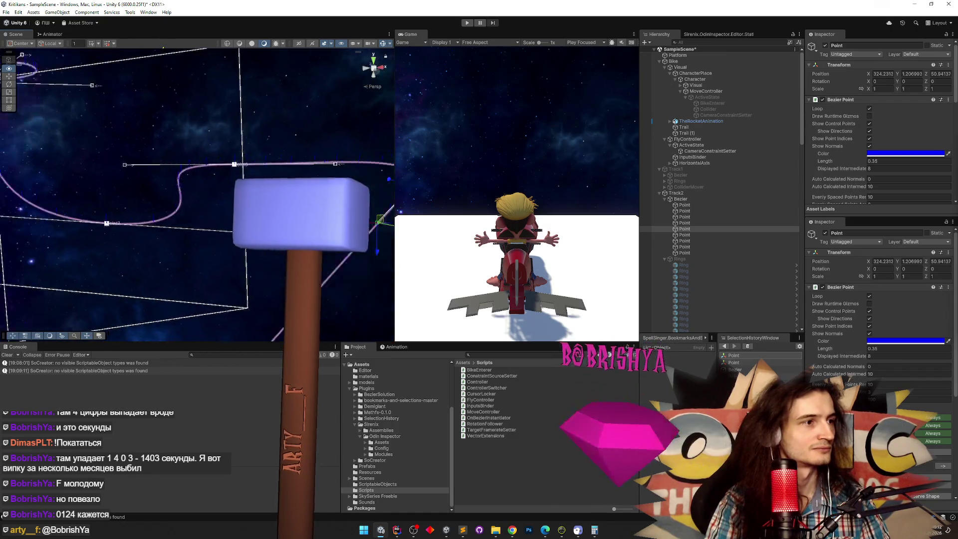
{"action": "left_click_drag", "start_coordinate": [214, 222], "coordinate": [222, 220]}
Pull a control handle up-left, bringing the knot to about X 302.6, Y -17.0, Z 153.8
{"action": "left_click", "coordinate": [212, 216]}
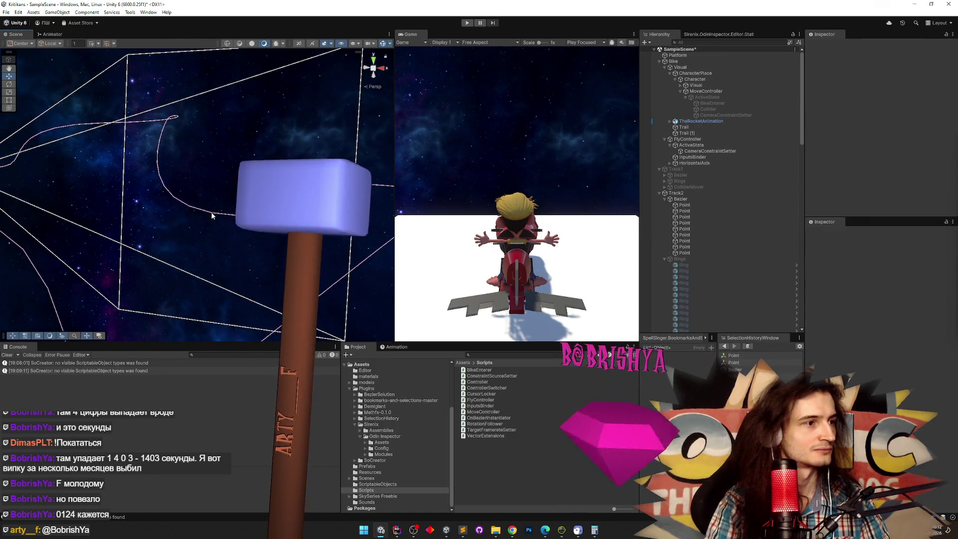
{"action": "left_click", "coordinate": [212, 216]}
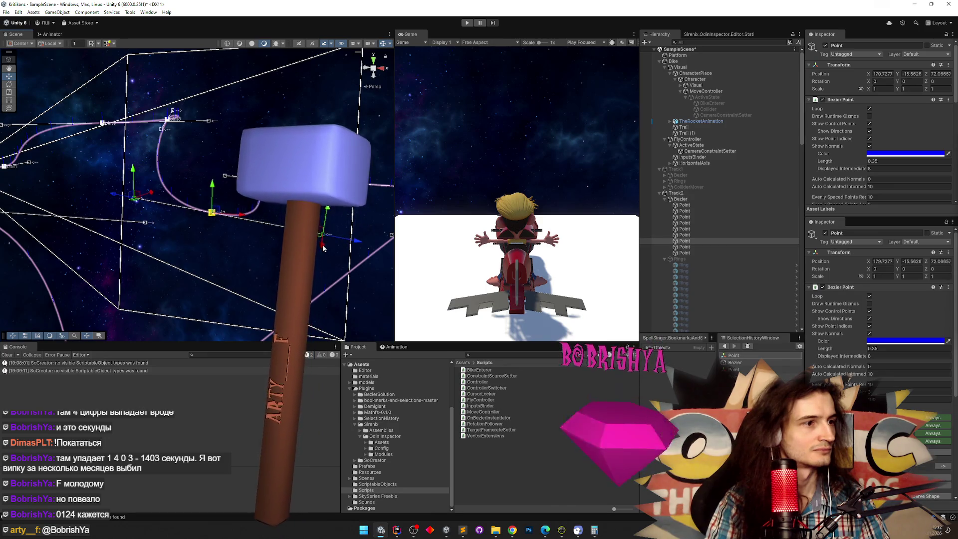
{"action": "left_click", "coordinate": [319, 183]}
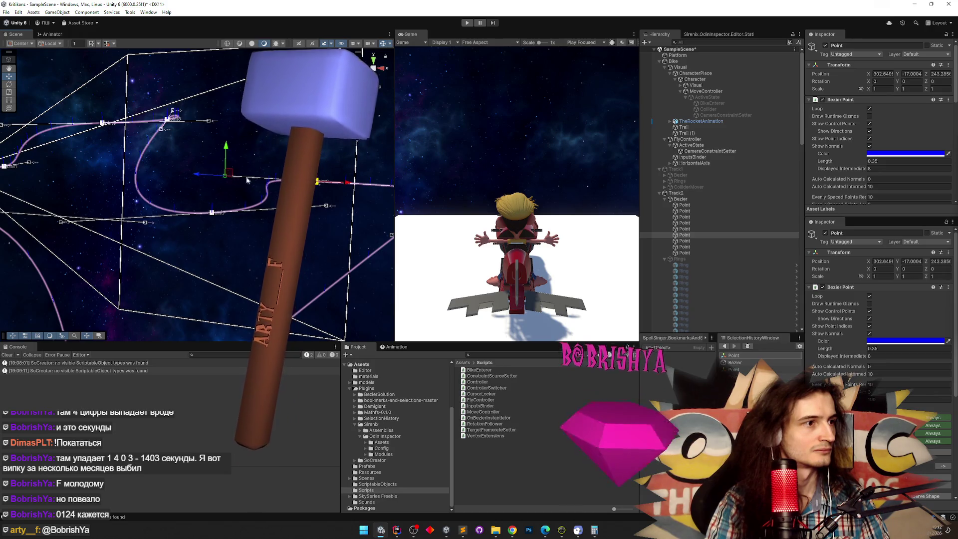
{"action": "mouse_move", "coordinate": [209, 174]}
{"action": "left_mouse_down"}
{"action": "mouse_move", "coordinate": [198, 229]}
{"action": "mouse_move", "coordinate": [141, 199]}
{"action": "mouse_move", "coordinate": [193, 170]}
{"action": "left_mouse_up"}
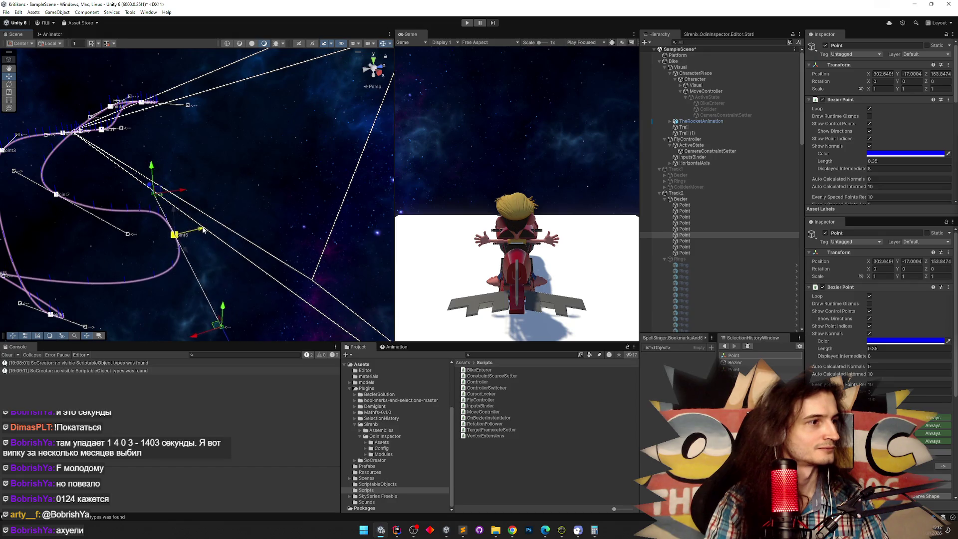
{"action": "mouse_move", "coordinate": [162, 213]}
{"action": "left_mouse_down"}
{"action": "mouse_move", "coordinate": [157, 202]}
{"action": "mouse_move", "coordinate": [113, 251]}
{"action": "mouse_move", "coordinate": [129, 215]}
{"action": "left_mouse_up"}
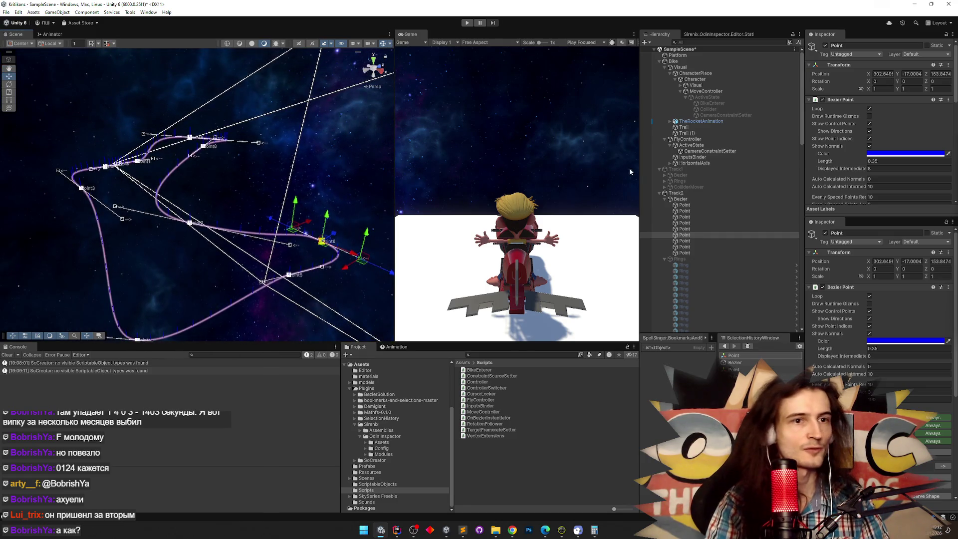
Select Track2 and instantiate its 100 Ring objects along the reshaped spline
{"action": "scroll", "coordinate": [857, 151], "scroll_direction": "down", "scroll_amount": 6}
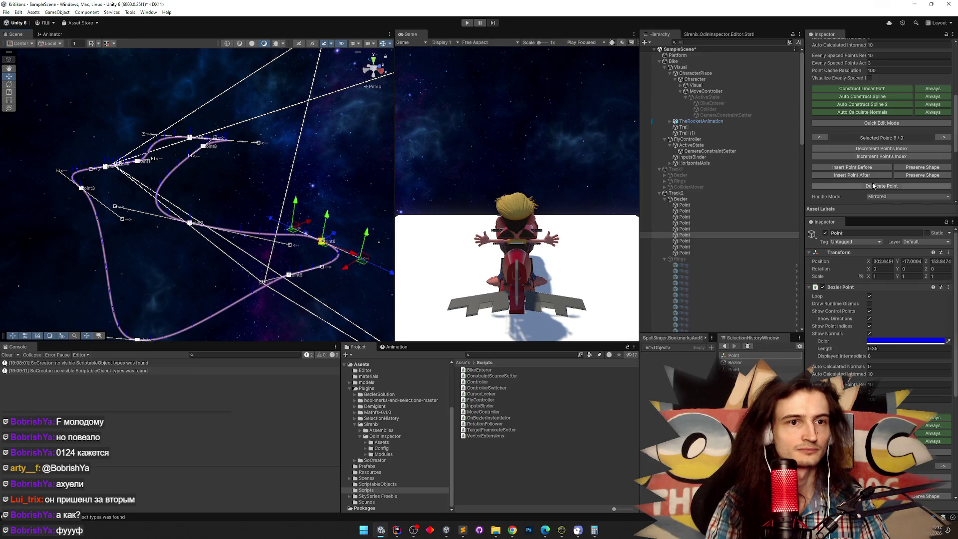
{"action": "scroll", "coordinate": [873, 185], "scroll_direction": "down", "scroll_amount": 3}
{"action": "left_click", "coordinate": [687, 200]}
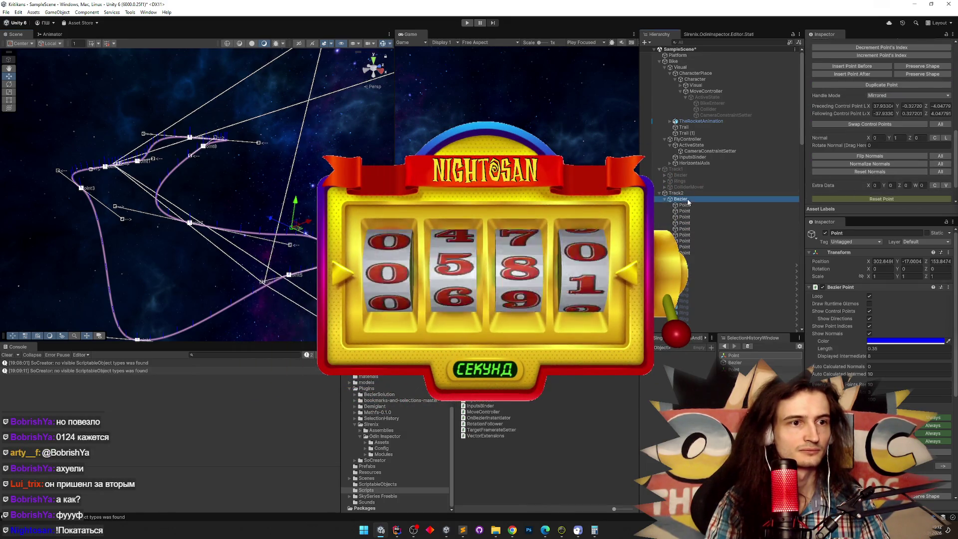
{"action": "left_click", "coordinate": [690, 194]}
{"action": "left_click", "coordinate": [881, 155]}
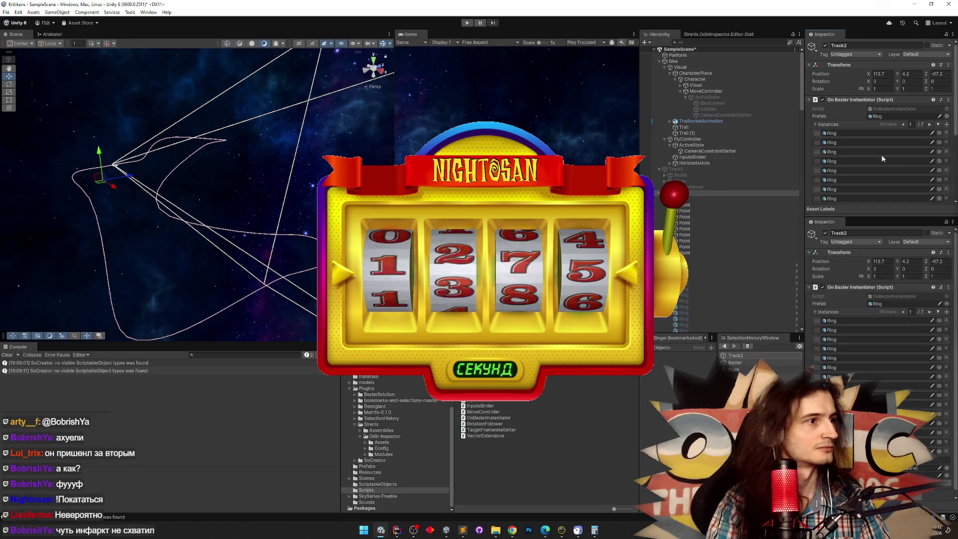
{"action": "left_click", "coordinate": [692, 258]}
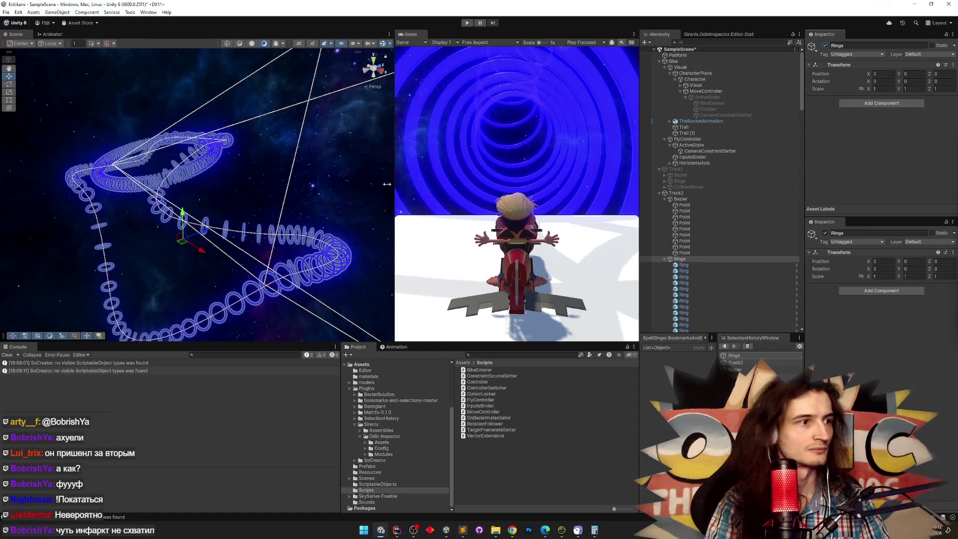
{"action": "mouse_move", "coordinate": [387, 184]}
{"action": "left_mouse_down"}
{"action": "mouse_move", "coordinate": [349, 187]}
{"action": "mouse_move", "coordinate": [523, 127]}
{"action": "mouse_move", "coordinate": [558, 161]}
{"action": "mouse_move", "coordinate": [361, 184]}
{"action": "left_mouse_up"}
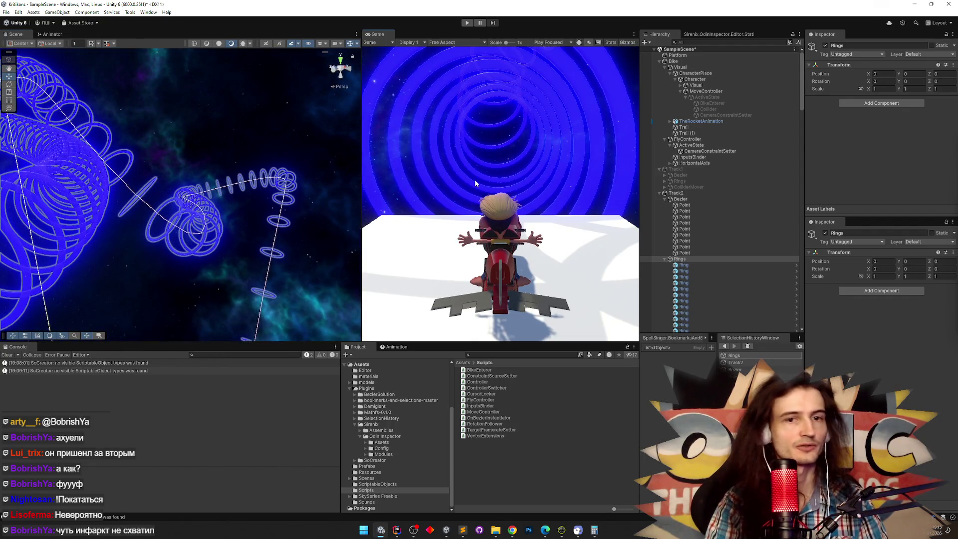
{"action": "key", "text": "ctrl+p"}
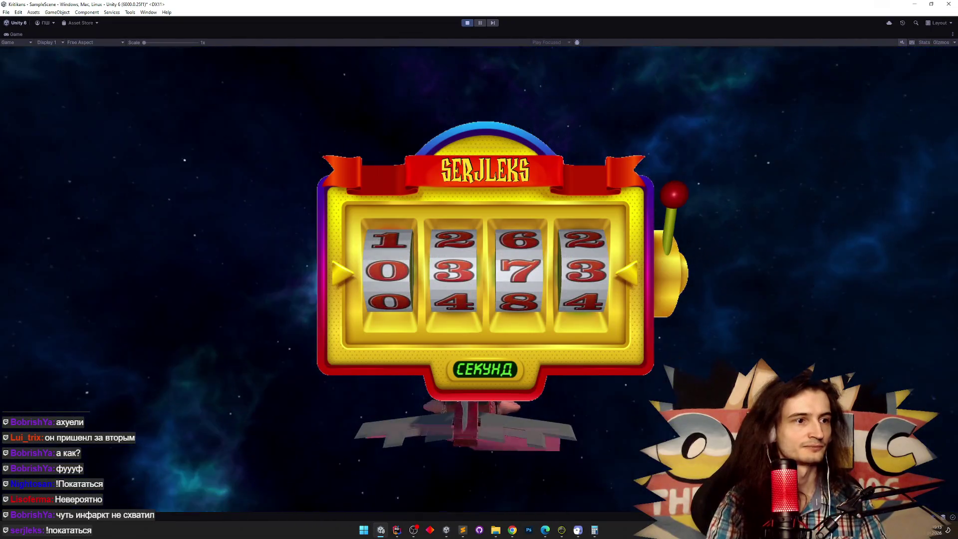
{"action": "key", "text": "shift+space"}
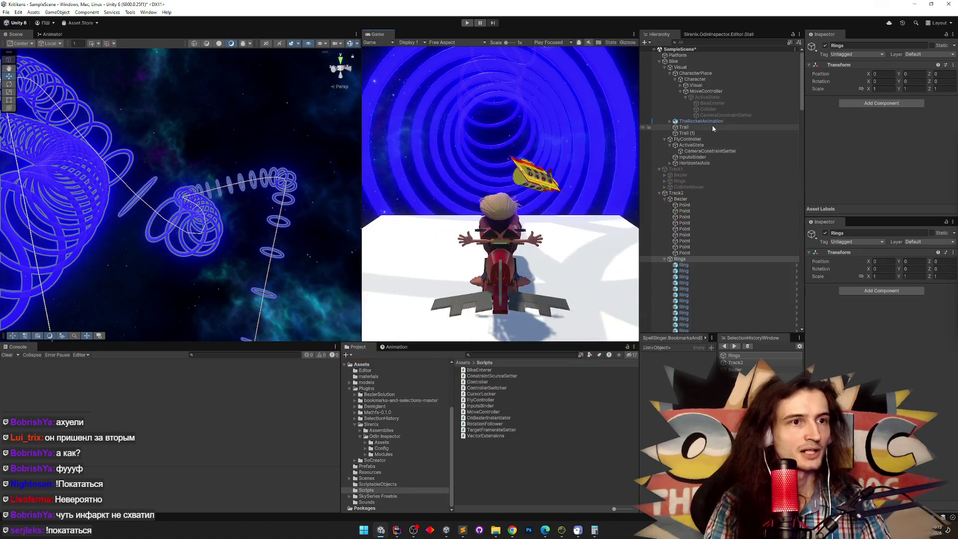
{"action": "left_click_drag", "start_coordinate": [188, 156], "coordinate": [18, 179]}
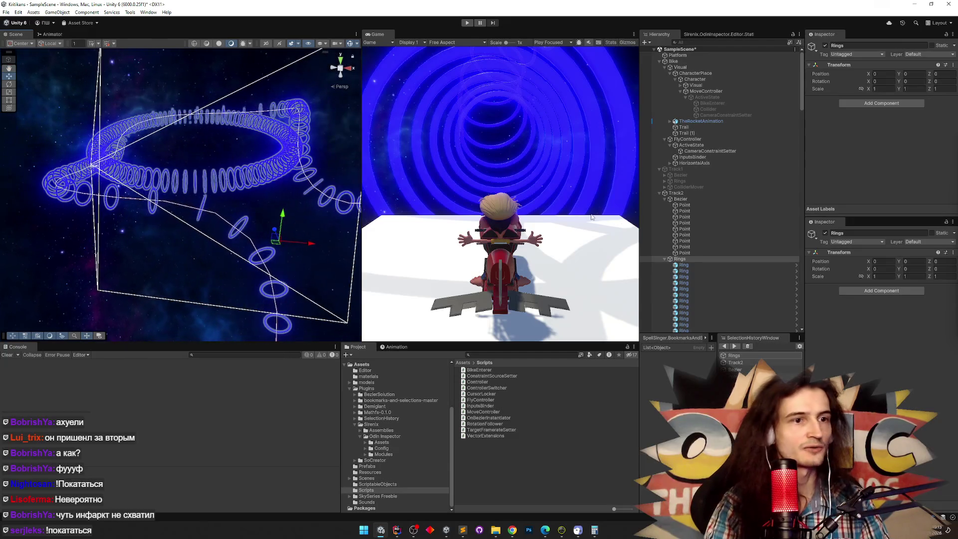
Select all generated Ring children, delete them, then undo the deletion
{"action": "left_click", "coordinate": [734, 265]}
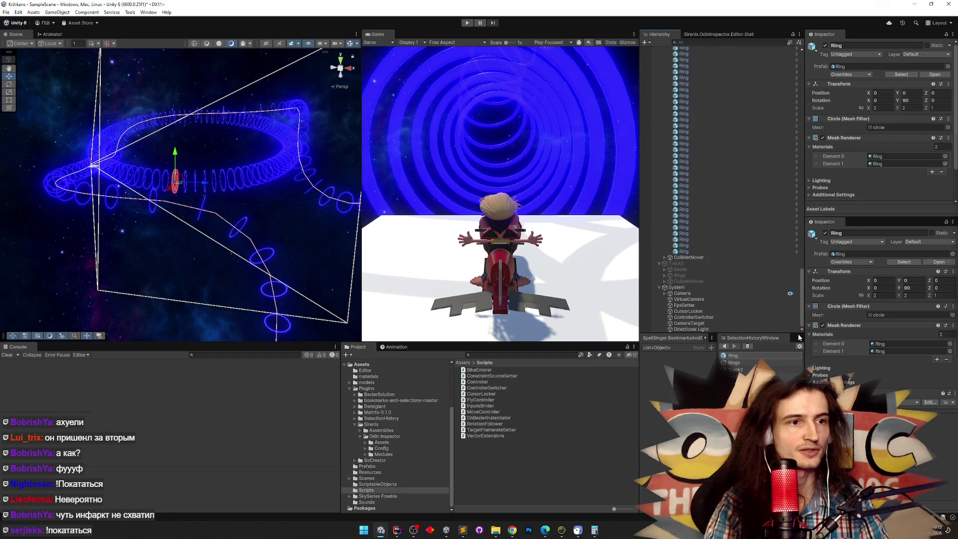
{"action": "left_click", "coordinate": [697, 251], "text": "shift"}
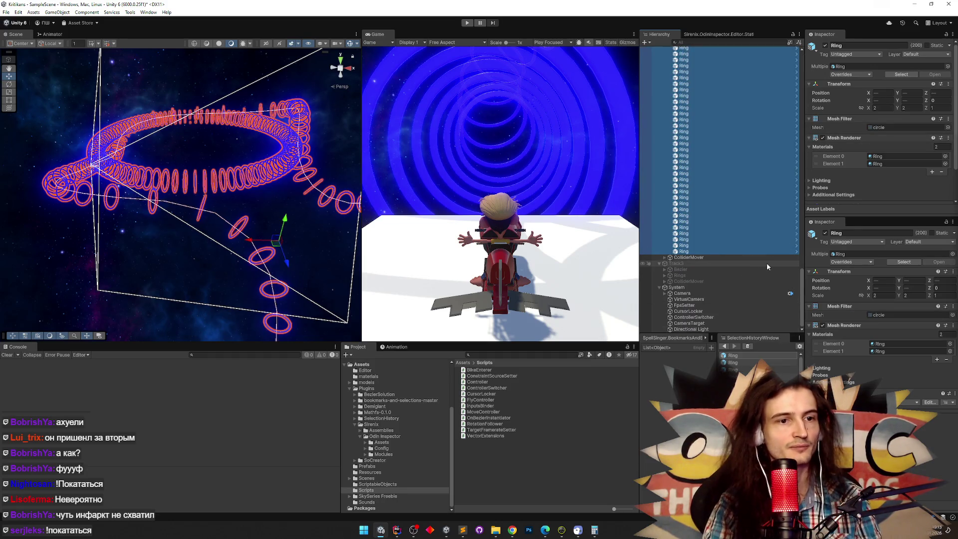
{"action": "key", "text": "Delete"}
{"action": "key", "text": "ctrl+z"}
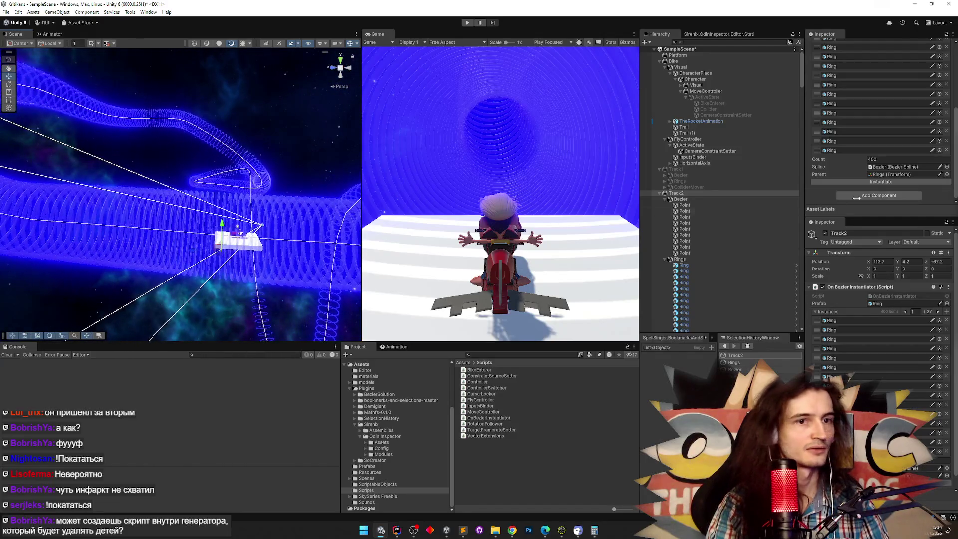
Regenerate Track2's rings with a count of 200 and start a Play test
{"action": "left_click", "coordinate": [874, 182]}
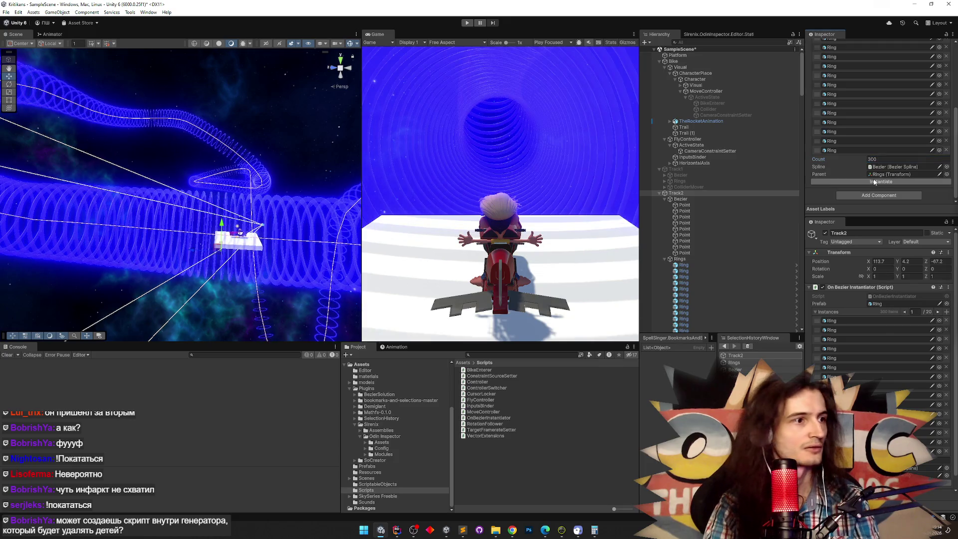
{"action": "left_click", "coordinate": [878, 181]}
{"action": "mouse_move", "coordinate": [299, 225]}
{"action": "left_mouse_down"}
{"action": "mouse_move", "coordinate": [332, 243]}
{"action": "mouse_move", "coordinate": [298, 246]}
{"action": "left_mouse_up"}
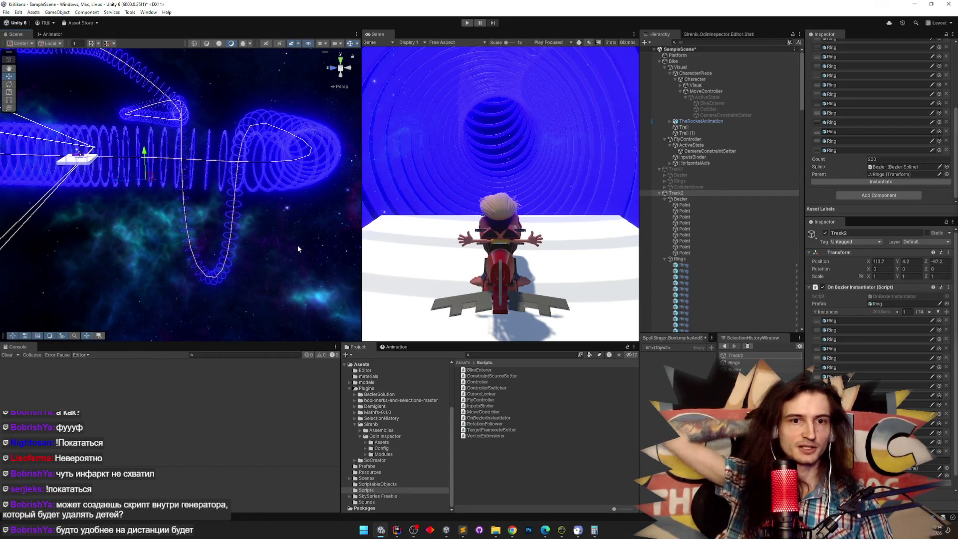
{"action": "left_click_drag", "start_coordinate": [256, 244], "coordinate": [182, 214]}
{"action": "key", "text": "ctrl+p"}
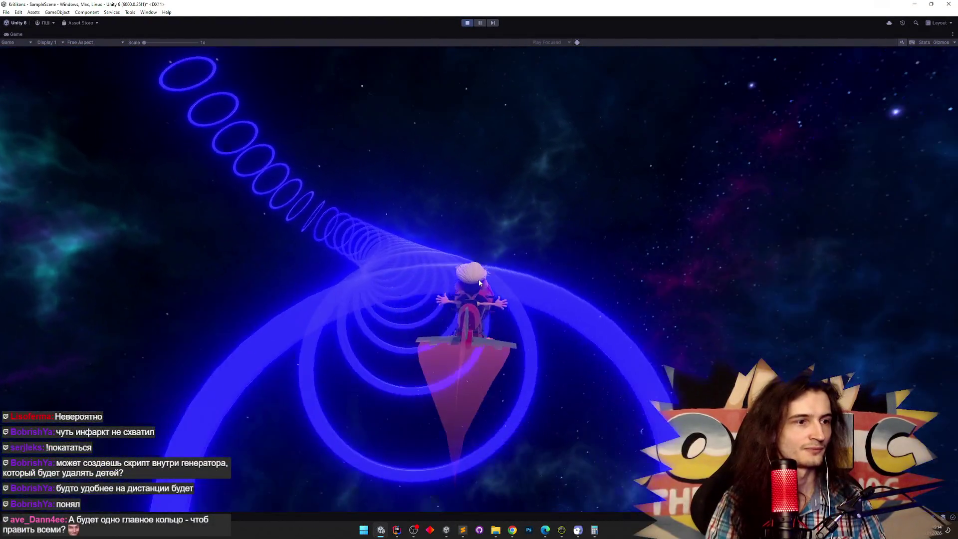
Stop Play mode after flying through the 200-ring track
{"action": "key", "text": "ctrl+p"}
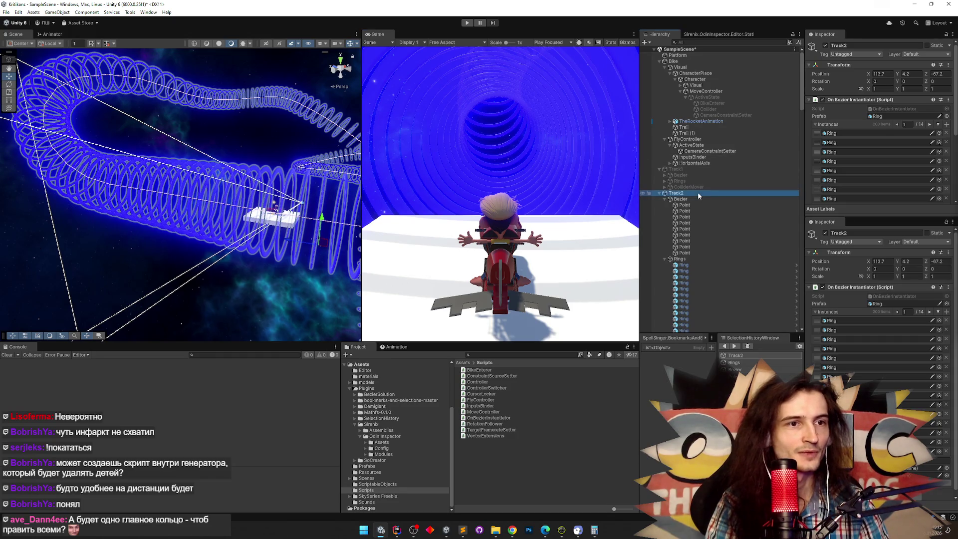
Inspect MoveController, collapse CharacterPlace and Visual, save the scene, and play maximized
{"action": "left_click", "coordinate": [715, 92]}
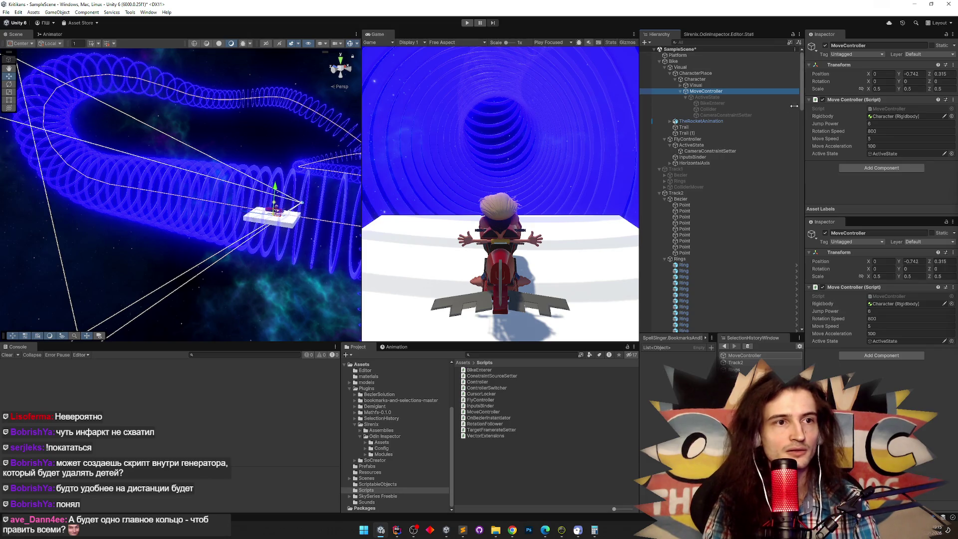
{"action": "left_click", "coordinate": [670, 73]}
{"action": "left_click", "coordinate": [665, 67]}
{"action": "scroll", "coordinate": [866, 141], "scroll_direction": "down", "scroll_amount": 1}
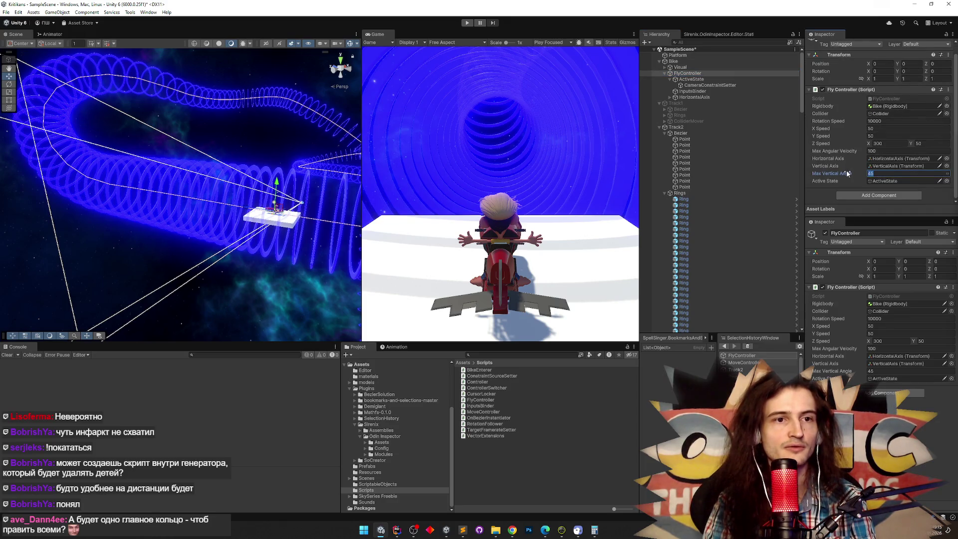
{"action": "key", "text": "ctrl+s"}
{"action": "key", "text": "shift+space"}
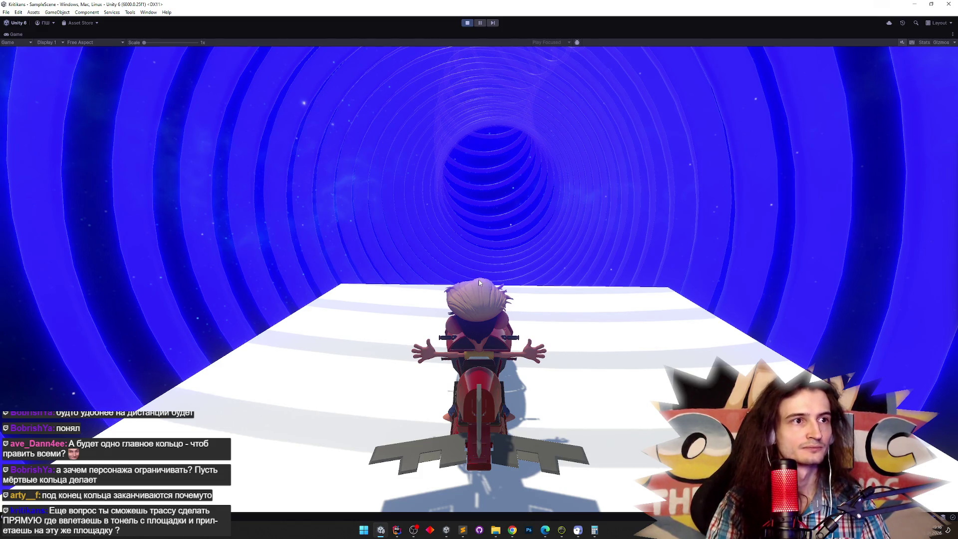
{"action": "key", "text": "w"}
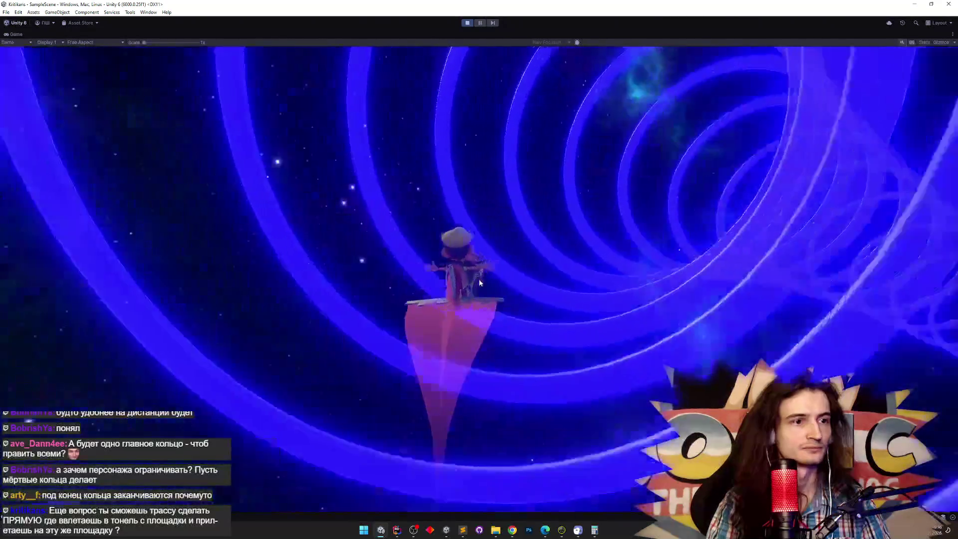
{"action": "key", "text": "ctrl+p"}
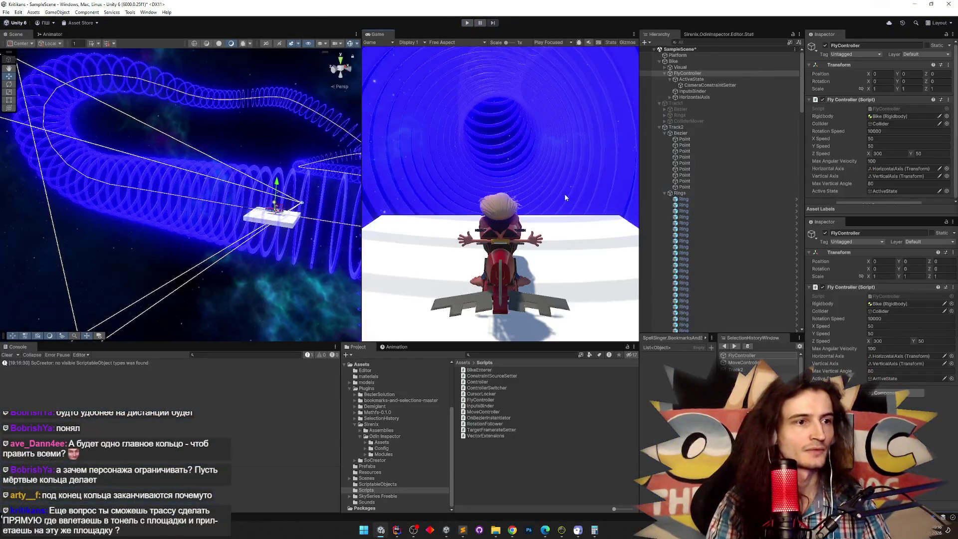
Deactivate Track2, activate Track1, and briefly play-test the Track1 ring tunnel
{"action": "left_click", "coordinate": [675, 127]}
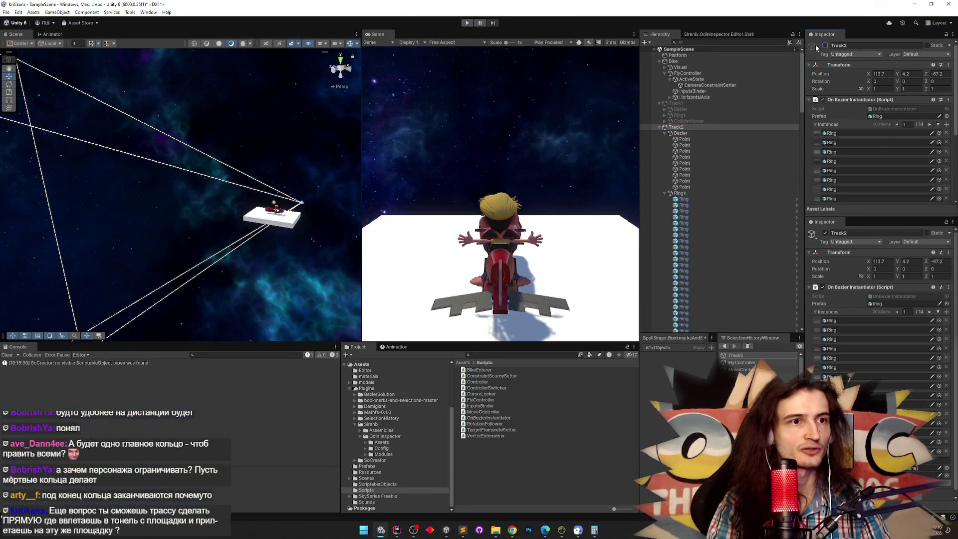
{"action": "left_click", "coordinate": [825, 45]}
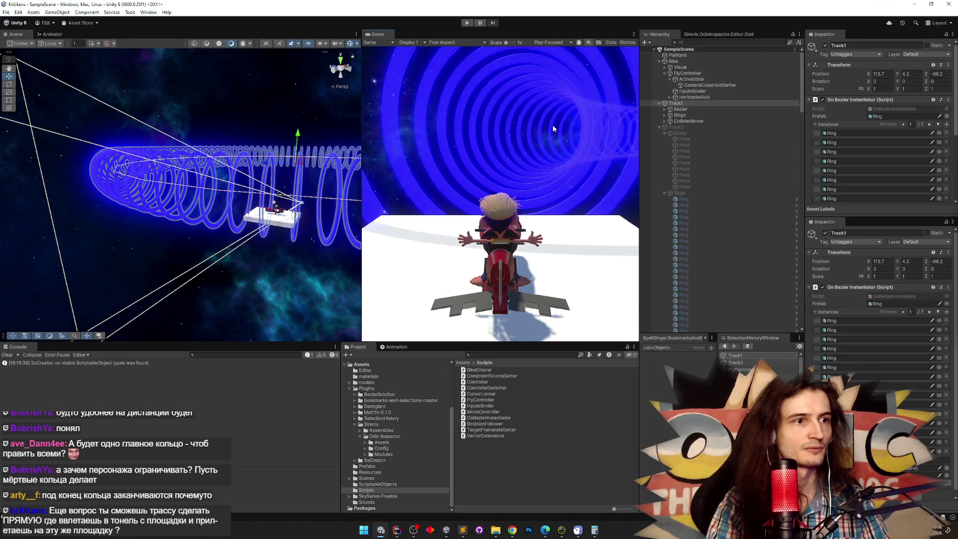
{"action": "key", "text": "ctrl+p"}
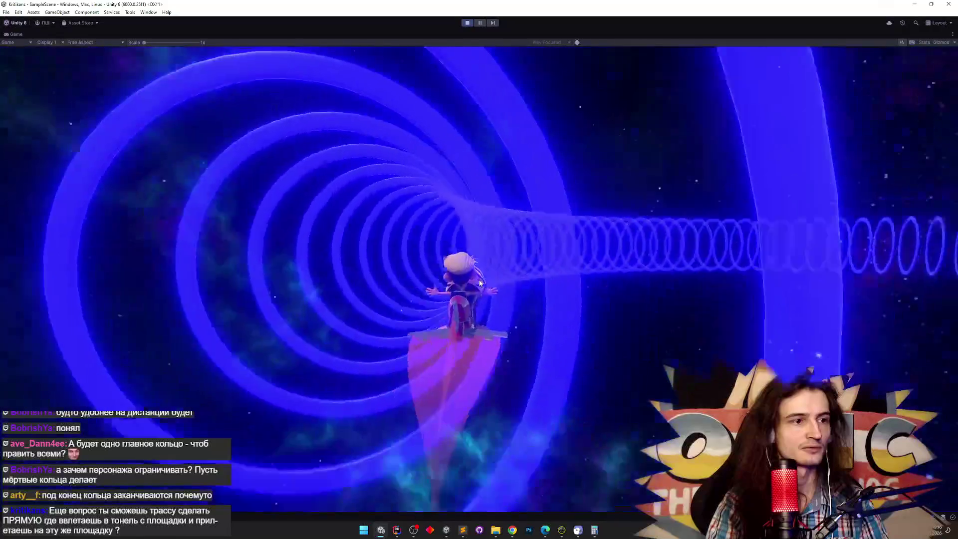
{"action": "key", "text": "ctrl+p"}
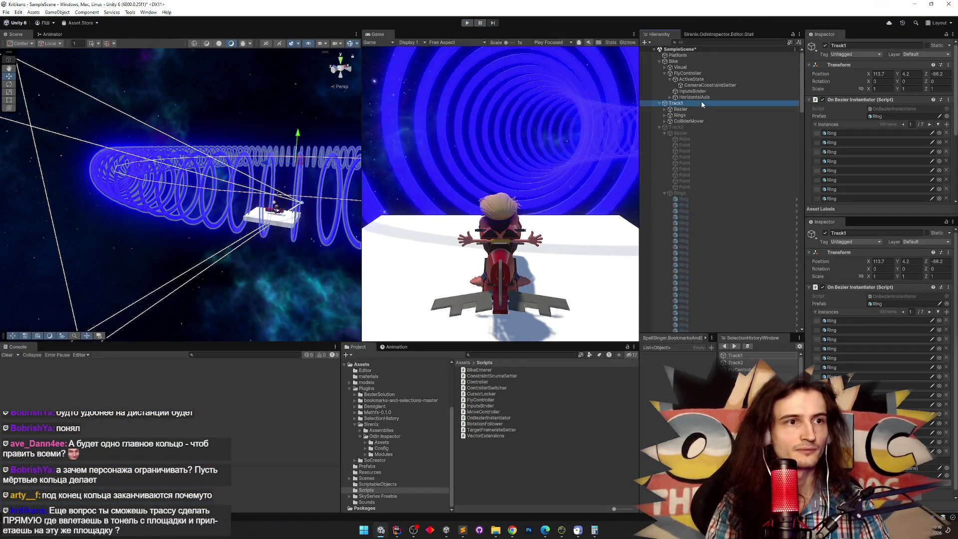
Set FlyController's Rotation Speed to 20000, save the scene, and play-test again
{"action": "left_click", "coordinate": [704, 74]}
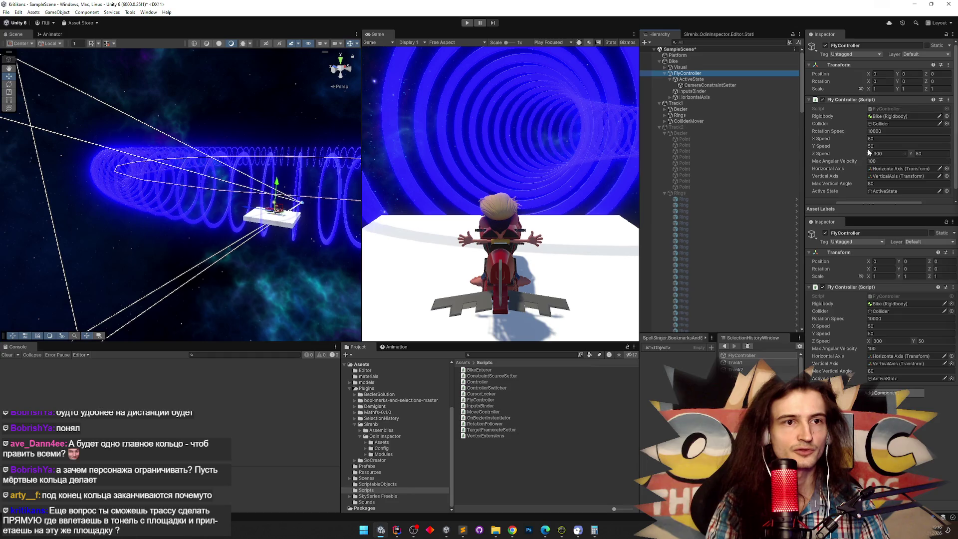
{"action": "type", "text": "0"}
{"action": "key", "text": "Return"}
{"action": "key", "text": "ctrl+s"}
{"action": "key", "text": "super"}
{"action": "left_click", "coordinate": [603, 130]}
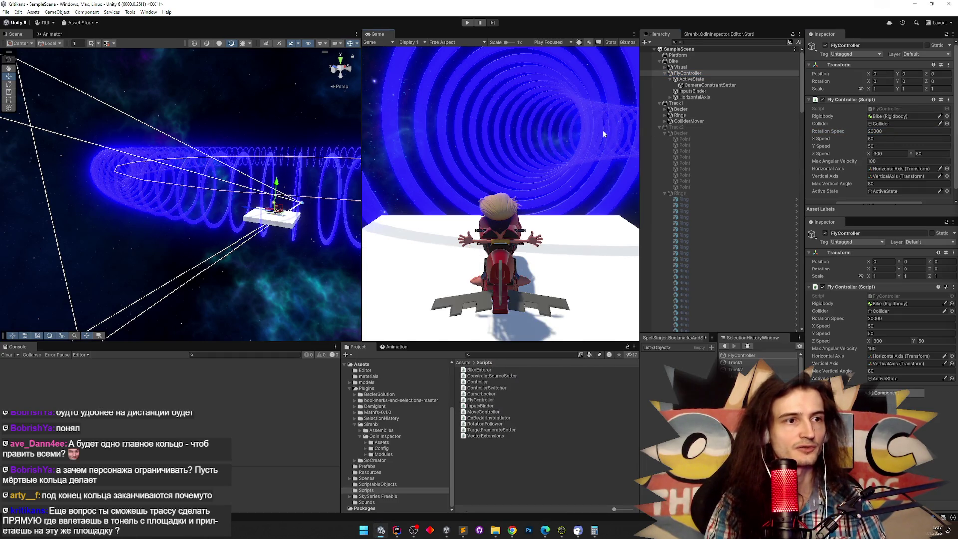
{"action": "key", "text": "shift+space"}
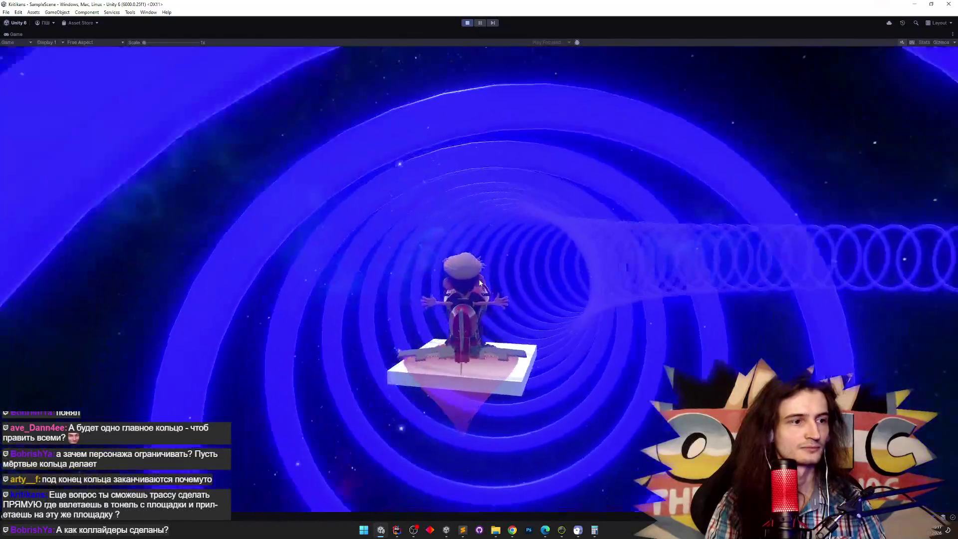
{"action": "key", "text": "ctrl+p"}
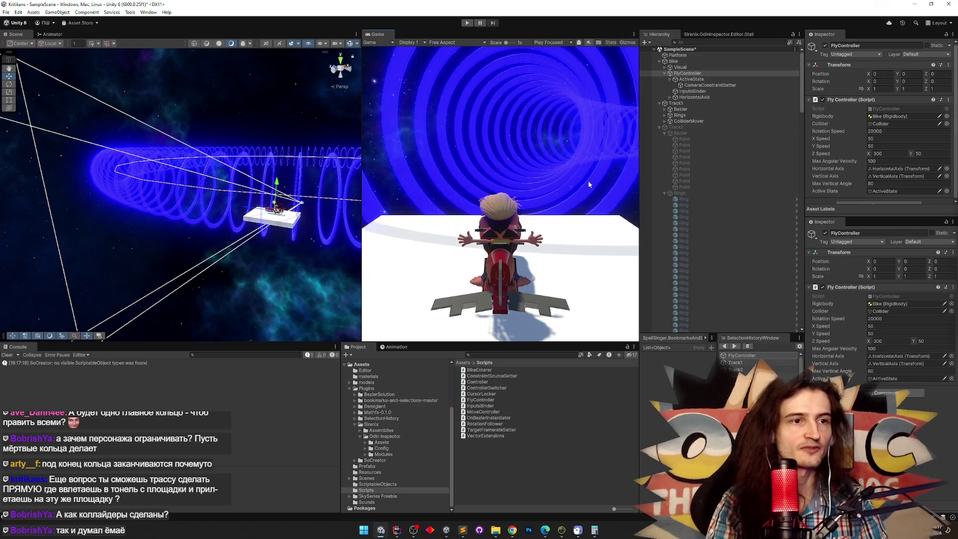
{"action": "left_click", "coordinate": [675, 128]}
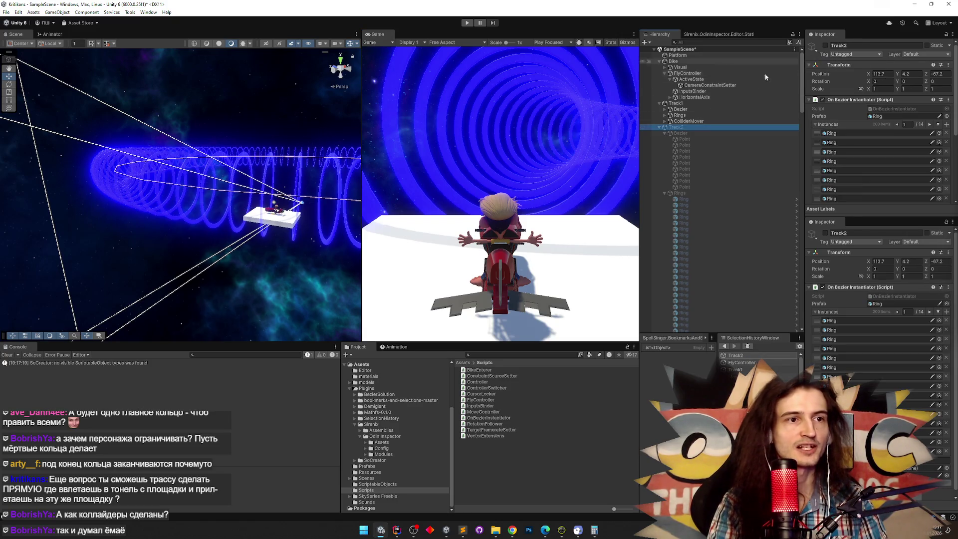
Activate Track3 and deactivate Track1 so only Track3's rings show
{"action": "left_click", "coordinate": [659, 127]}
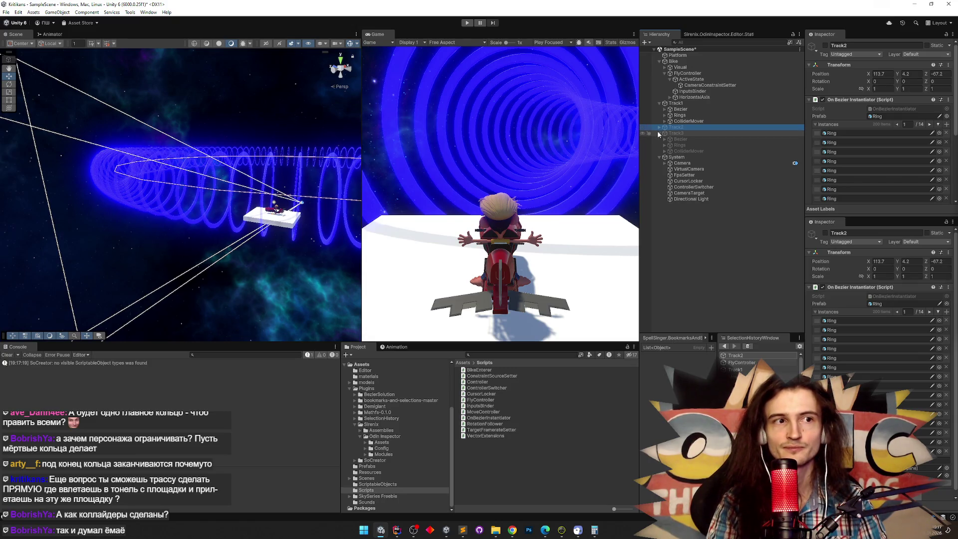
{"action": "left_click", "coordinate": [676, 133]}
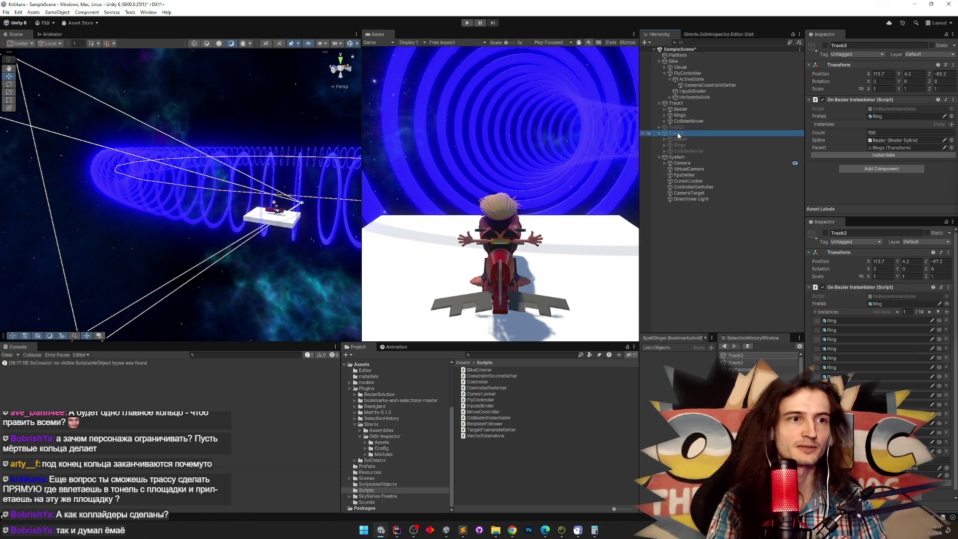
{"action": "left_click", "coordinate": [825, 45]}
{"action": "left_click", "coordinate": [690, 104]}
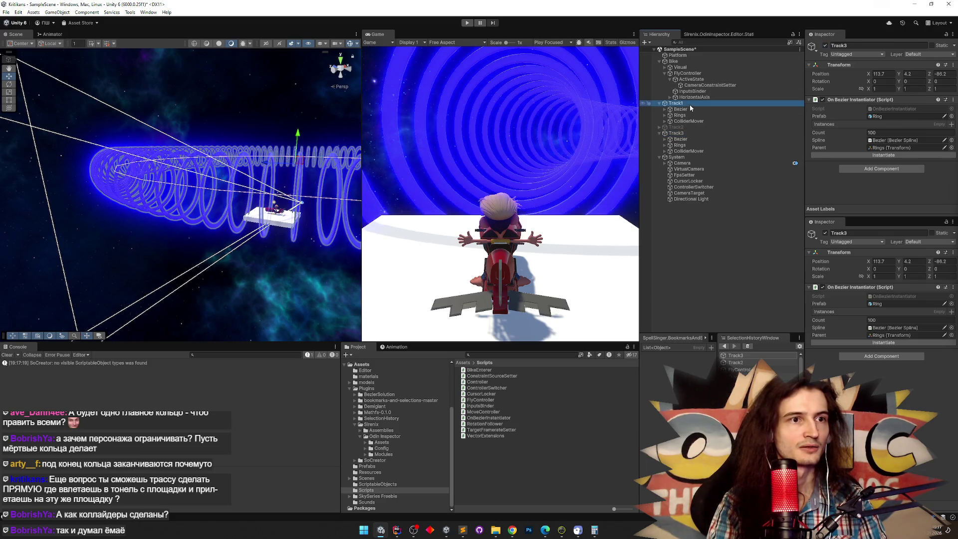
{"action": "left_click", "coordinate": [825, 46]}
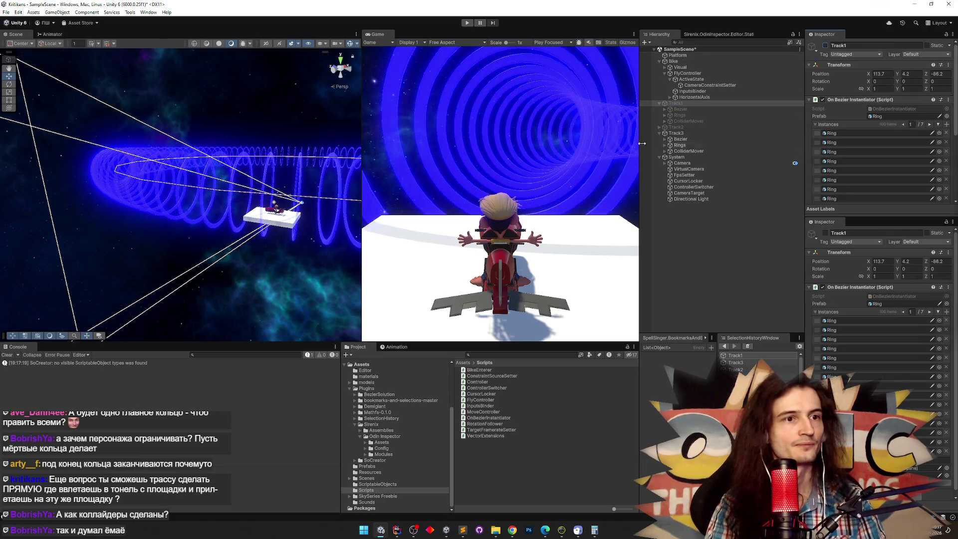
{"action": "left_click", "coordinate": [677, 134]}
{"action": "left_click_drag", "start_coordinate": [306, 201], "coordinate": [299, 197]}
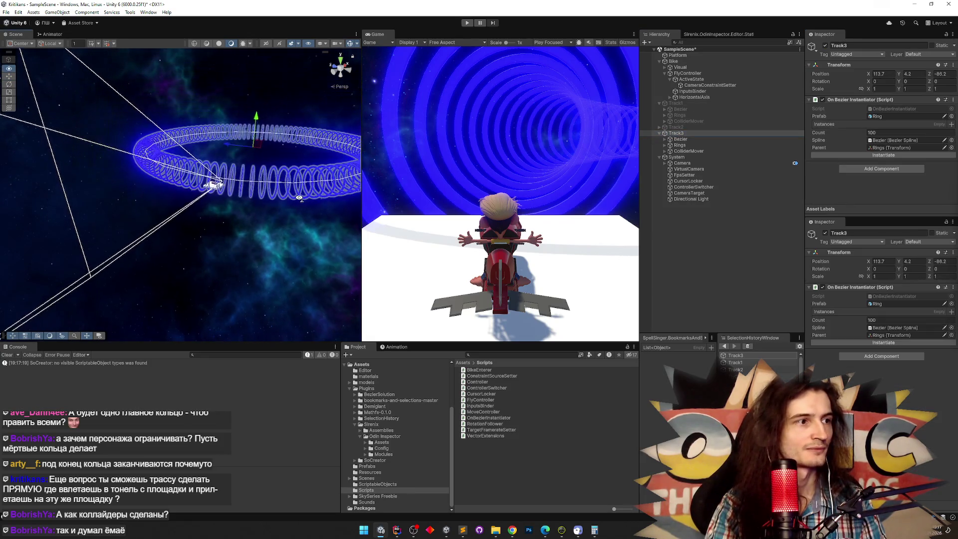
Select Track3's Bezier spline, then expand and select its Rings group
{"action": "left_click", "coordinate": [668, 140]}
{"action": "scroll", "coordinate": [811, 160], "scroll_direction": "down", "scroll_amount": 3}
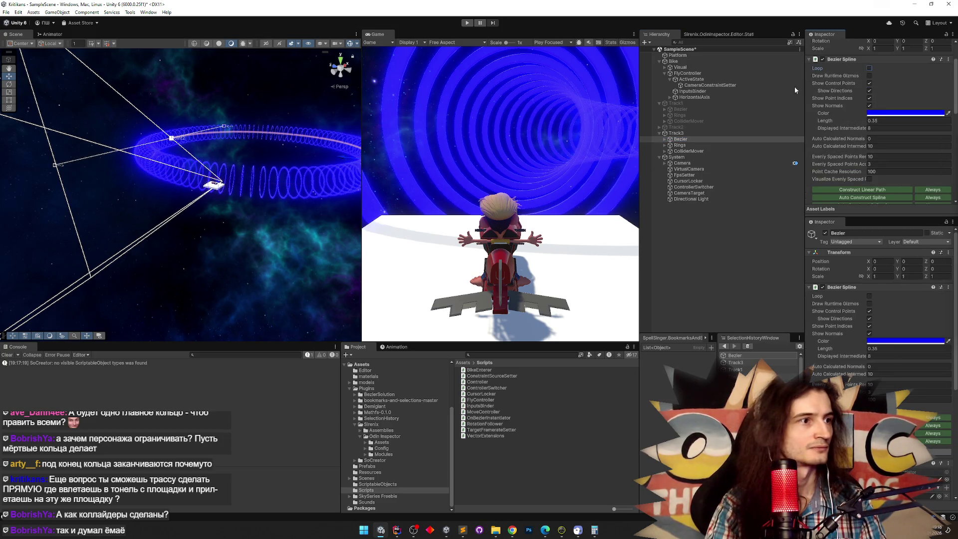
{"action": "left_click_drag", "start_coordinate": [322, 152], "coordinate": [333, 164]}
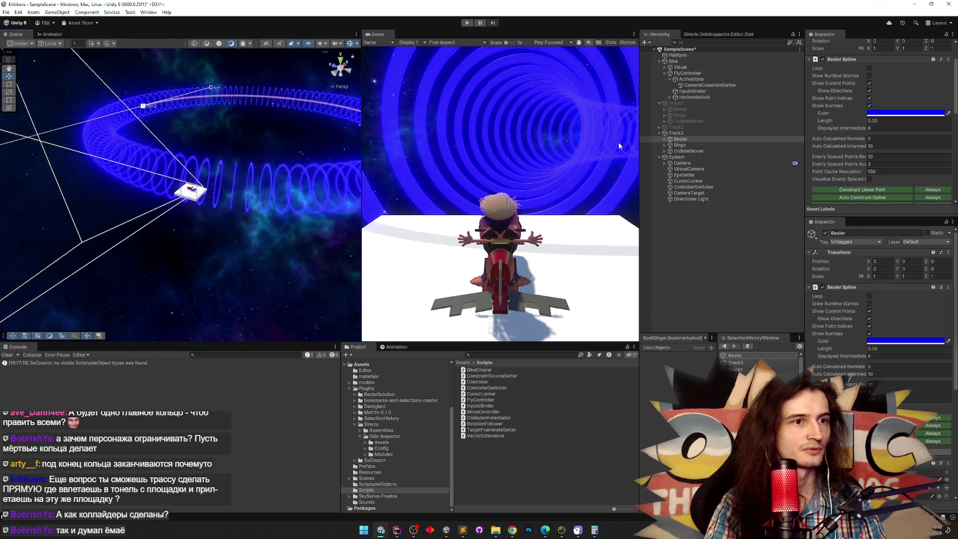
{"action": "left_click", "coordinate": [664, 145]}
{"action": "left_click", "coordinate": [681, 146]}
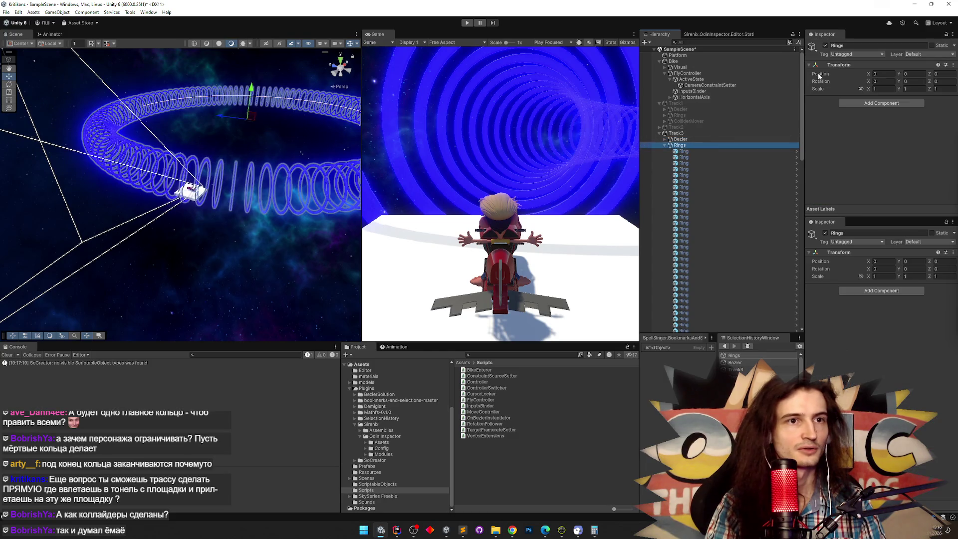
Hide Track3's Rings object and expand the Bezier spline to list its points
{"action": "left_click", "coordinate": [825, 45]}
{"action": "mouse_move", "coordinate": [277, 174]}
{"action": "left_mouse_down"}
{"action": "mouse_move", "coordinate": [277, 210]}
{"action": "mouse_move", "coordinate": [280, 160]}
{"action": "mouse_move", "coordinate": [291, 172]}
{"action": "mouse_move", "coordinate": [307, 158]}
{"action": "left_mouse_up"}
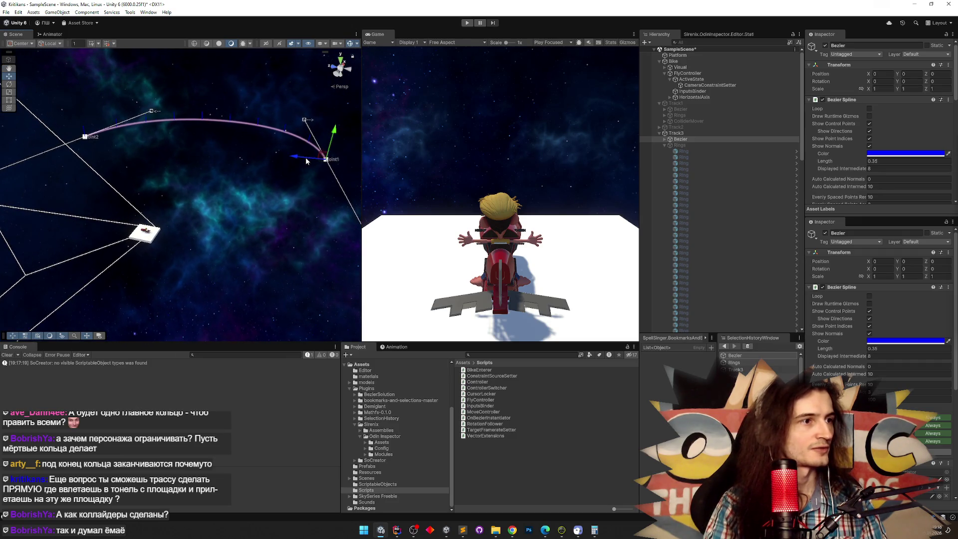
{"action": "scroll", "coordinate": [855, 149], "scroll_direction": "down", "scroll_amount": 6}
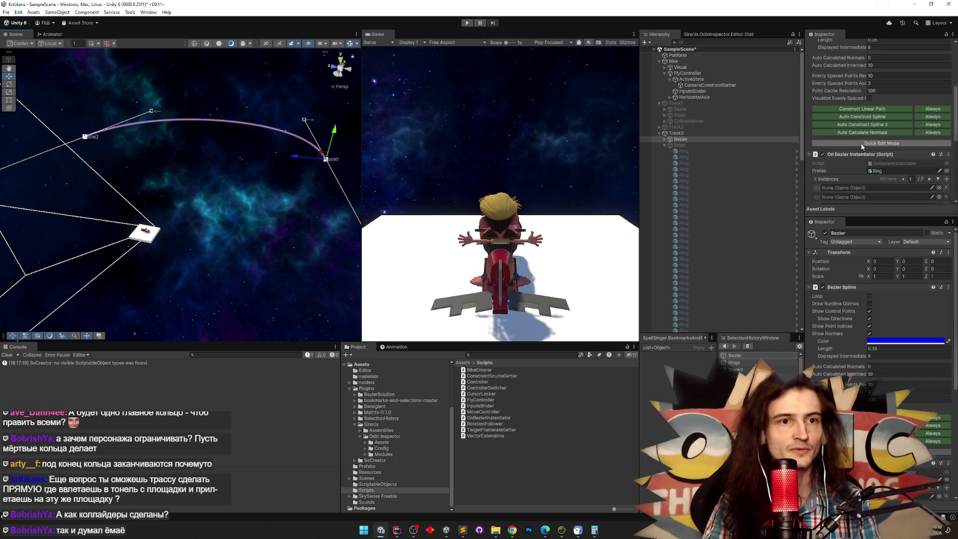
{"action": "left_click", "coordinate": [671, 141]}
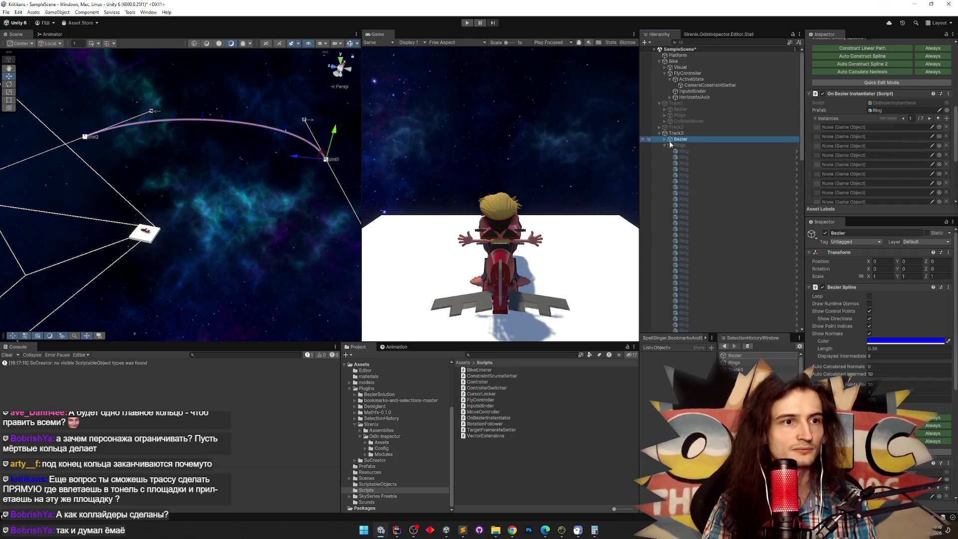
{"action": "left_click", "coordinate": [665, 139]}
Zero both Bezier points' control offsets so Track3's spline runs straight
{"action": "left_click", "coordinate": [684, 144]}
{"action": "left_click", "coordinate": [882, 106]}
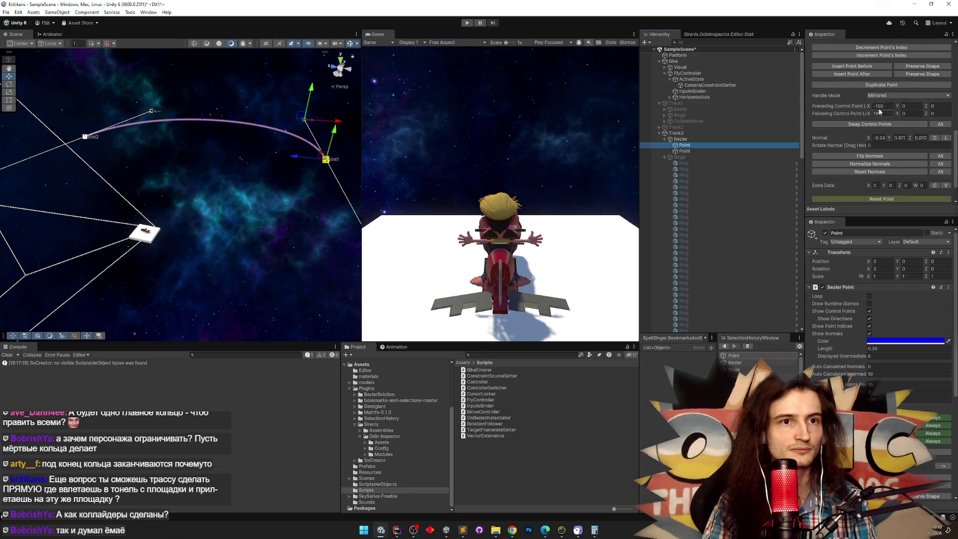
{"action": "type", "text": "0"}
{"action": "left_click", "coordinate": [693, 151]}
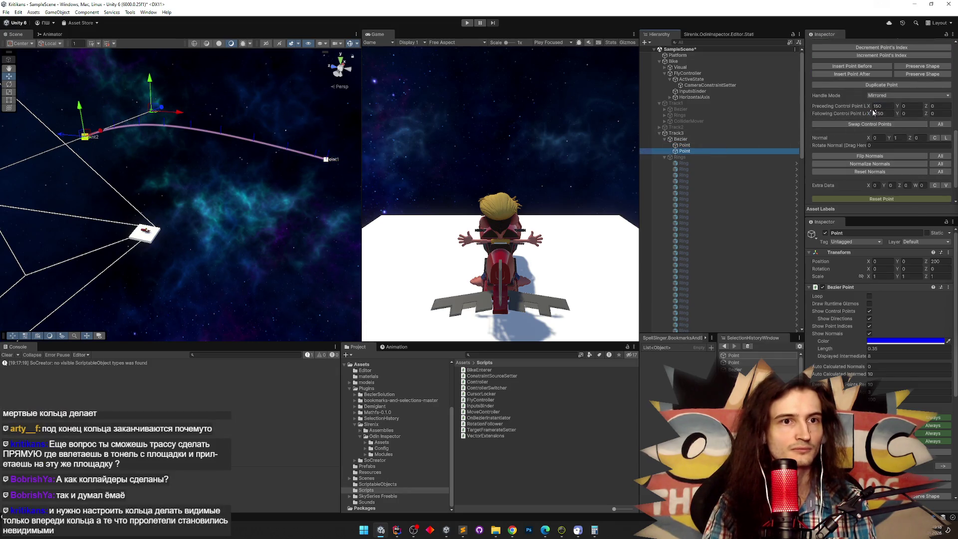
{"action": "left_click_drag", "start_coordinate": [251, 188], "coordinate": [245, 185]}
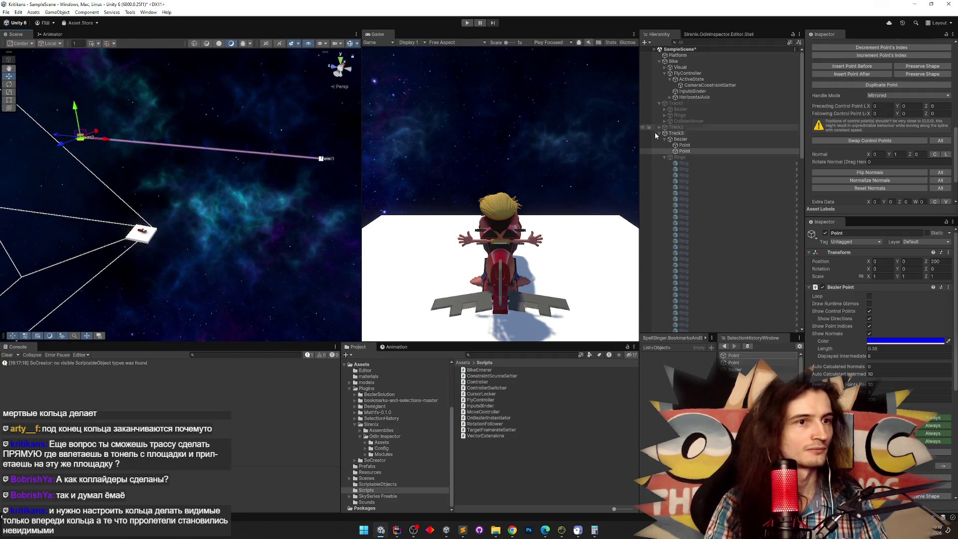
{"action": "left_click", "coordinate": [677, 133]}
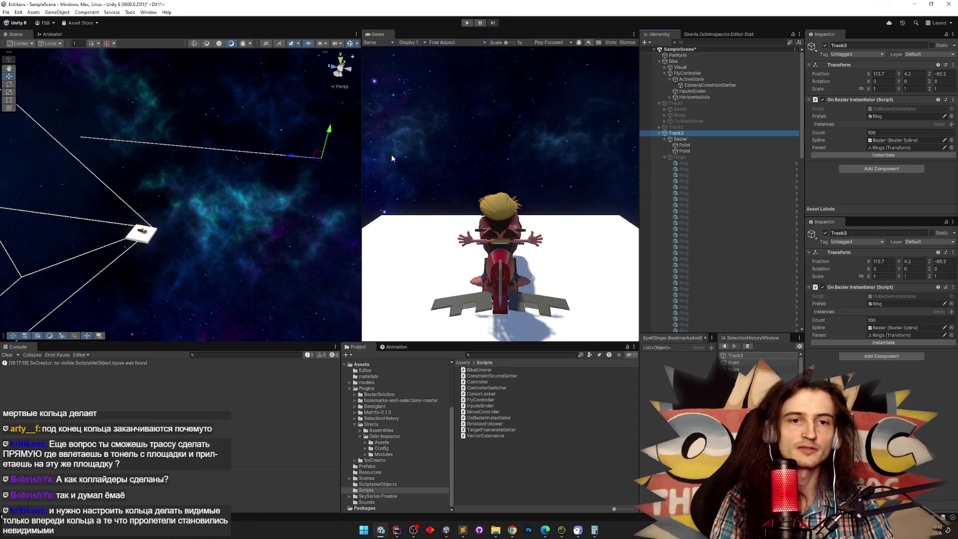
{"action": "left_click", "coordinate": [463, 530]}
Close the Lisoferma notes and an empty untitled tab without saving
{"action": "left_click", "coordinate": [449, 122]}
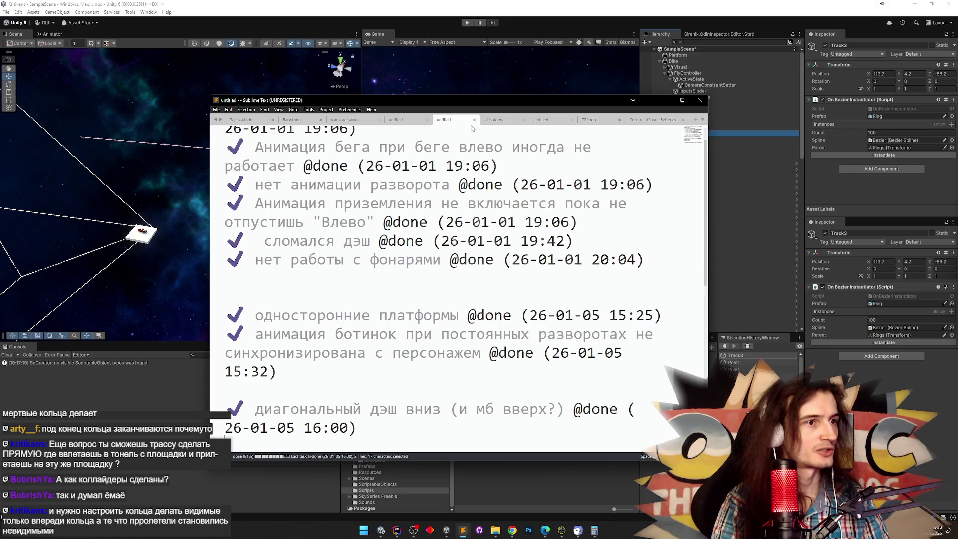
{"action": "left_click", "coordinate": [494, 120]}
{"action": "left_click", "coordinate": [523, 119]}
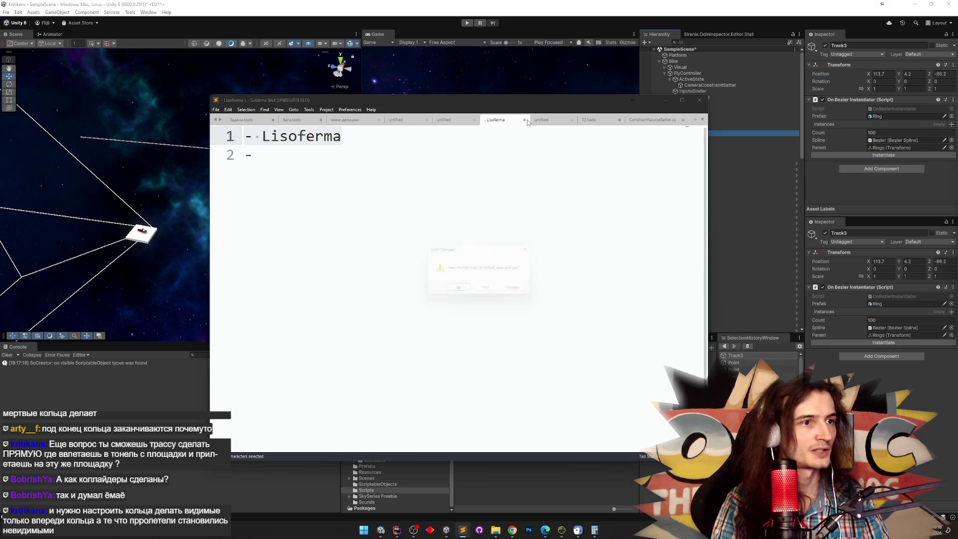
{"action": "left_click", "coordinate": [481, 290]}
{"action": "left_click", "coordinate": [542, 123]}
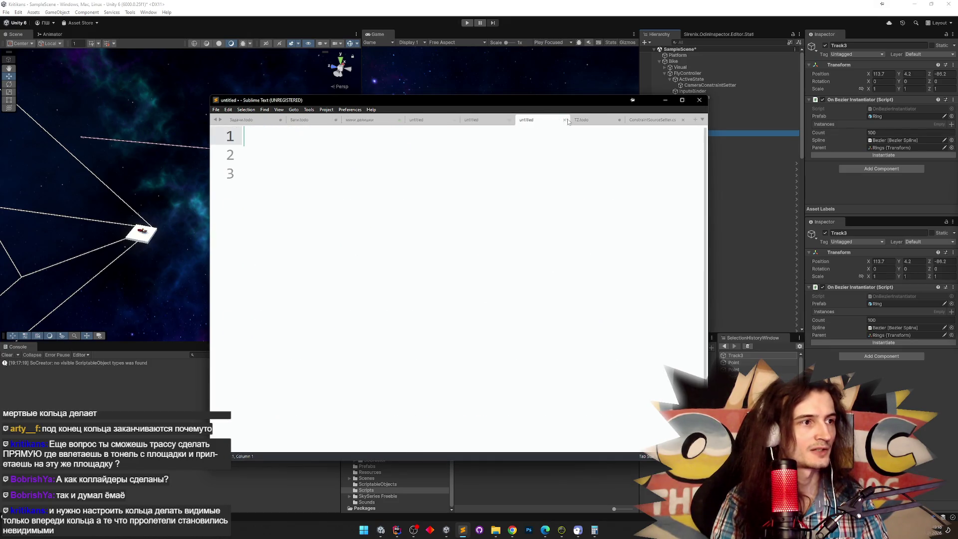
{"action": "left_click", "coordinate": [564, 120]}
{"action": "left_click", "coordinate": [490, 290]}
Discard the remaining untitled todo notes and close ConstraintSourceSetter.cs, keeping TZ.todo
{"action": "left_click", "coordinate": [563, 122]}
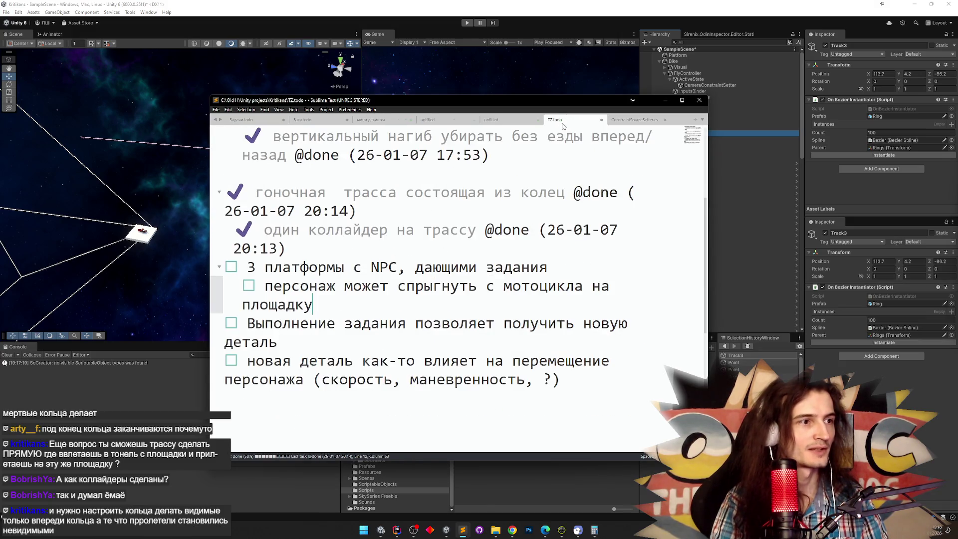
{"action": "left_click", "coordinate": [531, 123]}
{"action": "scroll", "coordinate": [513, 145], "scroll_direction": "down", "scroll_amount": 2}
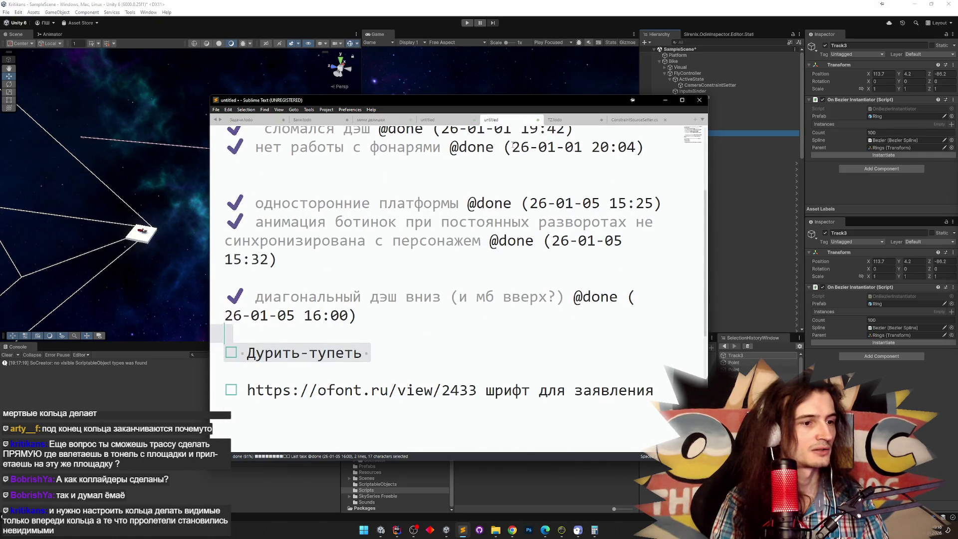
{"action": "left_click", "coordinate": [538, 120]}
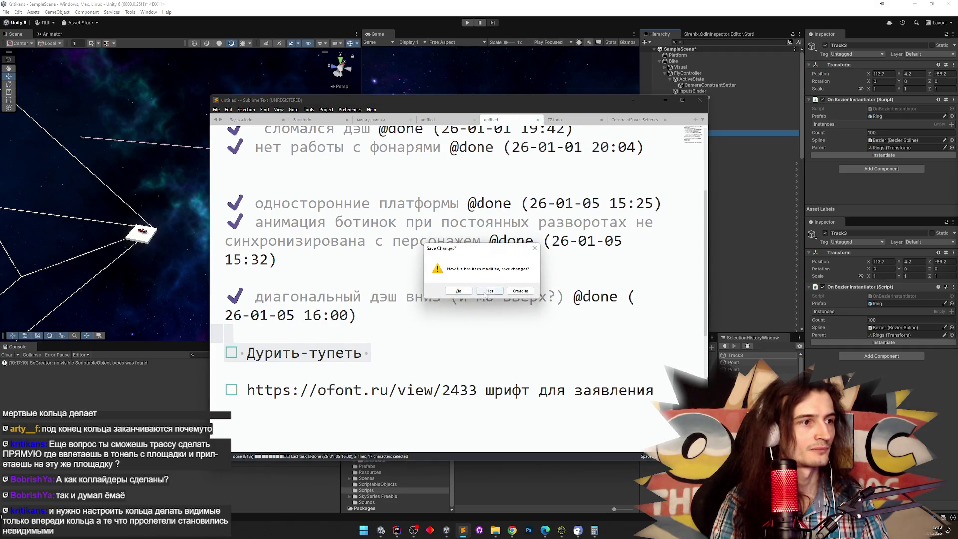
{"action": "left_click", "coordinate": [486, 293]}
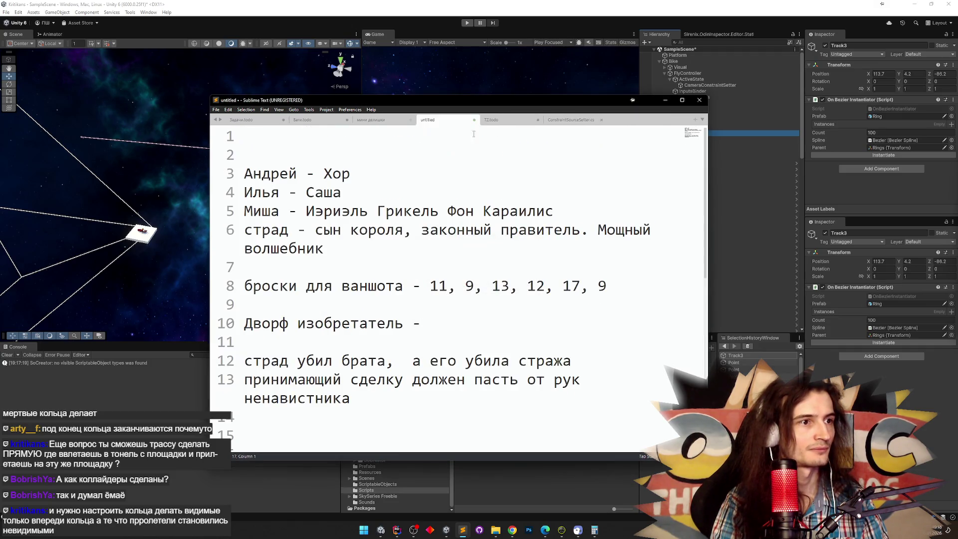
{"action": "left_click", "coordinate": [496, 120]}
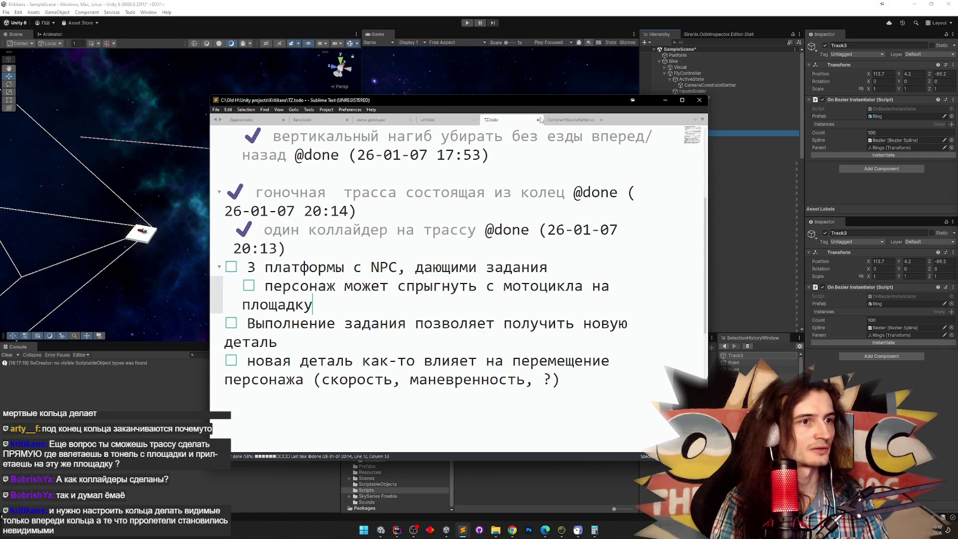
{"action": "left_click", "coordinate": [596, 120]}
{"action": "left_click", "coordinate": [601, 120]}
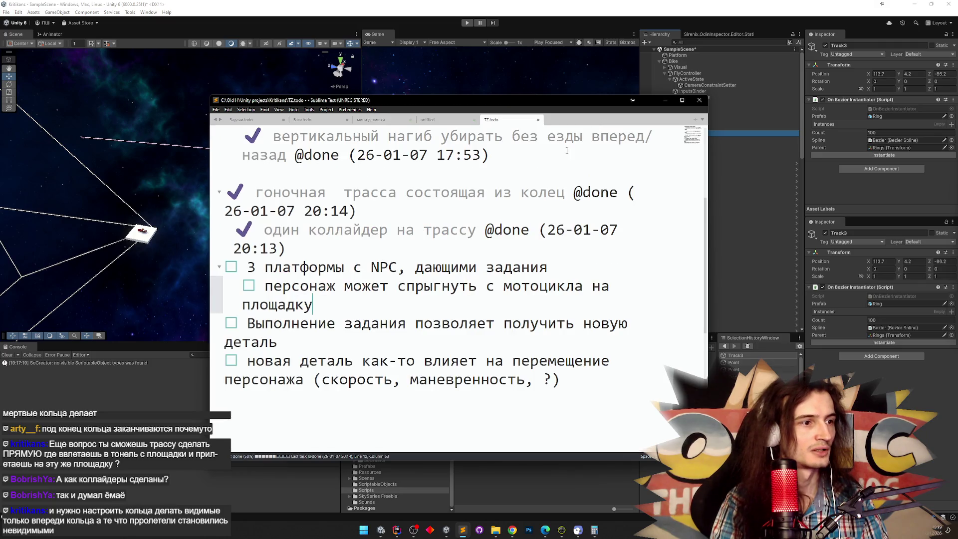
Mark the jump-off-the-bike and 'Управляемый летающий персонаж' tasks as done
{"action": "left_click", "coordinate": [353, 285]}
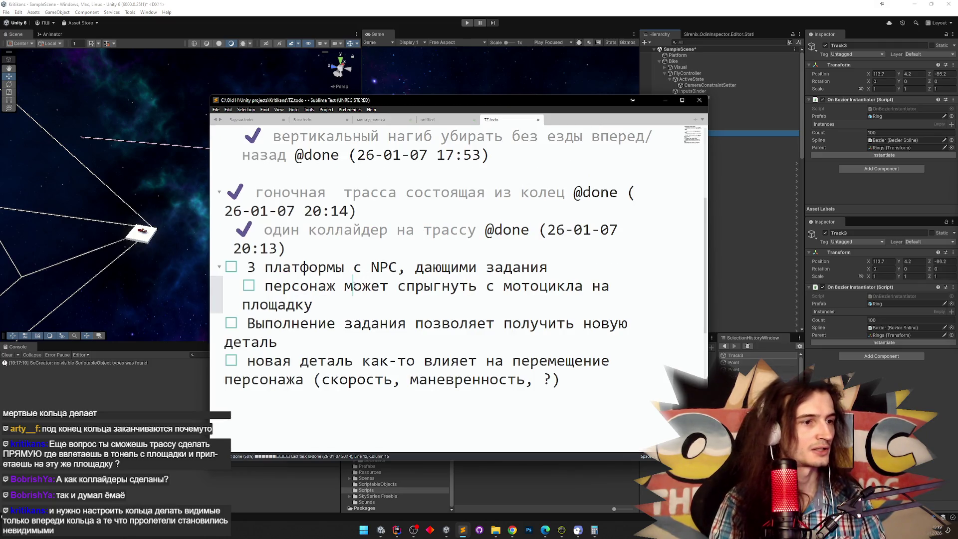
{"action": "key", "text": "ctrl+d"}
{"action": "left_click", "coordinate": [364, 272]}
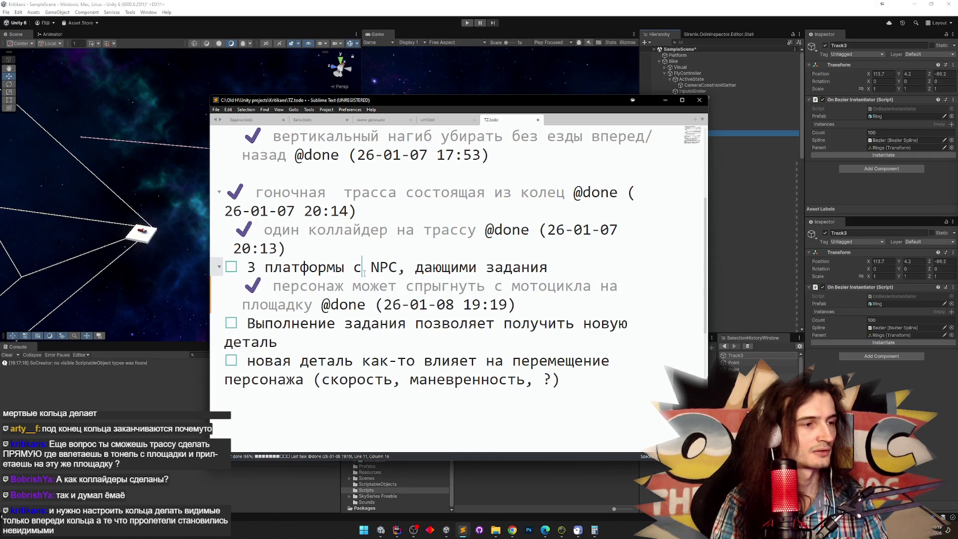
{"action": "scroll", "coordinate": [364, 274], "scroll_direction": "up", "scroll_amount": 5}
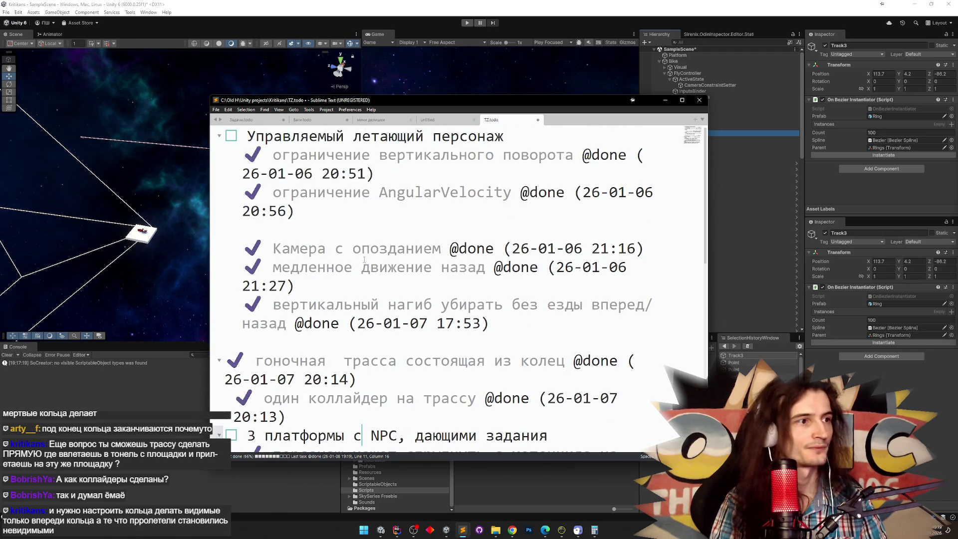
{"action": "left_click", "coordinate": [319, 138]}
{"action": "key", "text": "ctrl+d"}
Add the new task 'появляющиеся и исчезающие кольца' at the end of TZ.todo
{"action": "scroll", "coordinate": [322, 188], "scroll_direction": "down", "scroll_amount": 4}
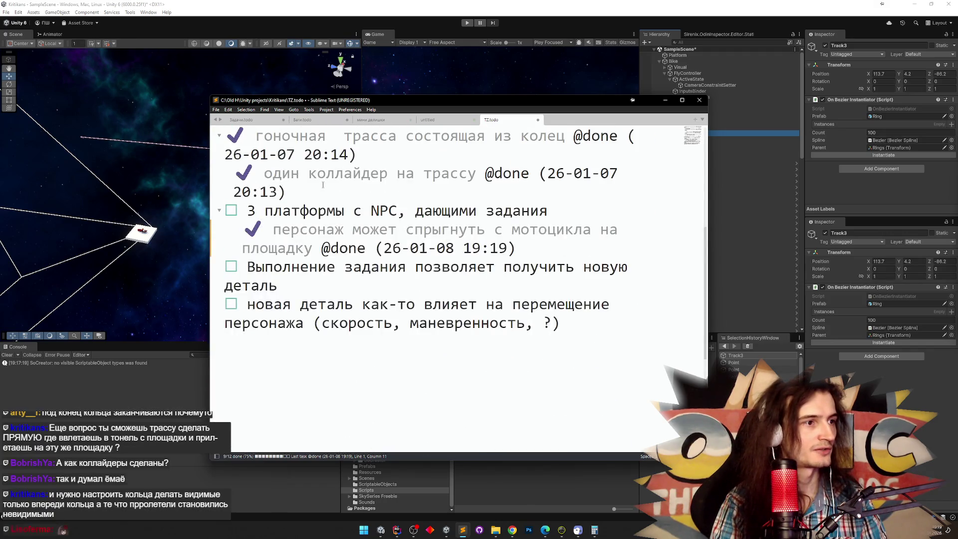
{"action": "left_click", "coordinate": [569, 324]}
{"action": "key", "text": "Return"}
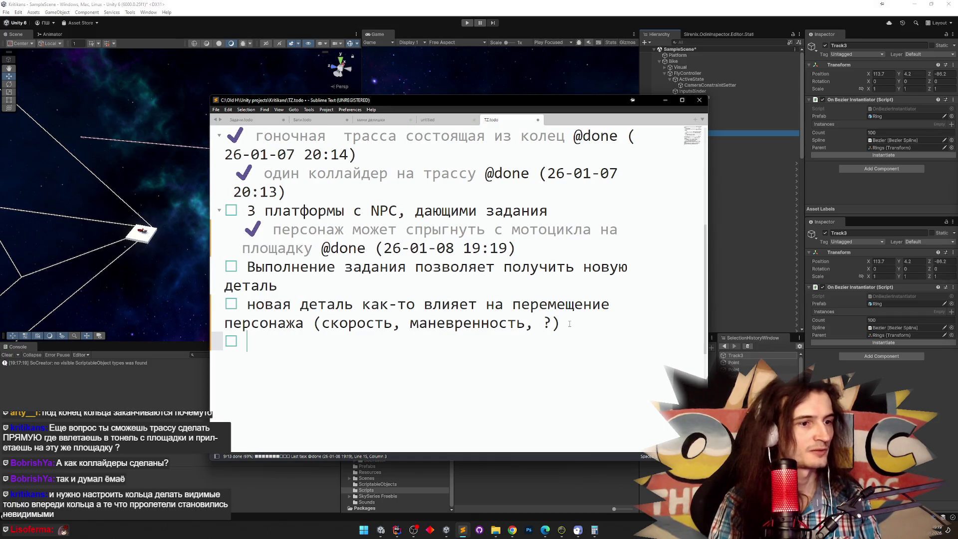
{"action": "type", "text": "gп"}
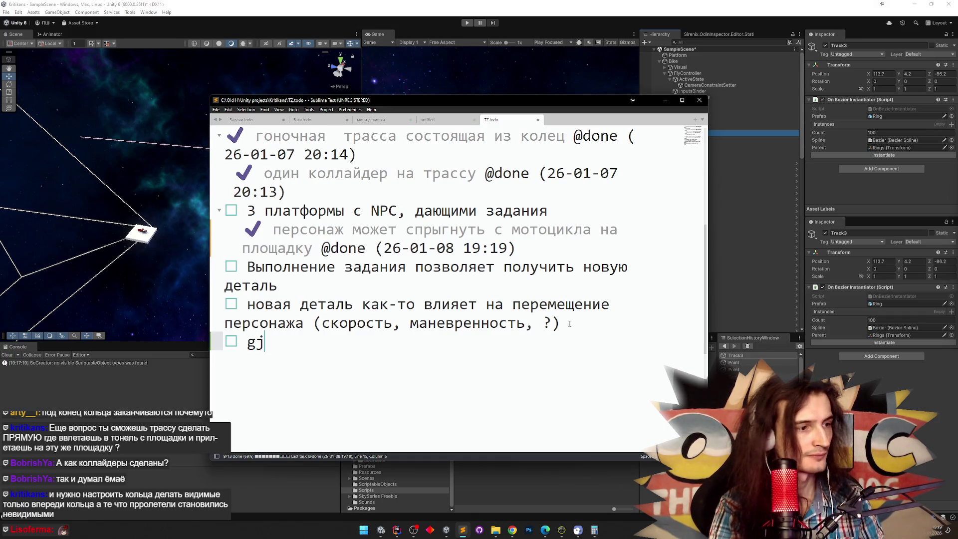
{"action": "key", "text": "BackSpace"}
{"action": "key", "text": "BackSpace"}
{"action": "type", "text": "поя"}
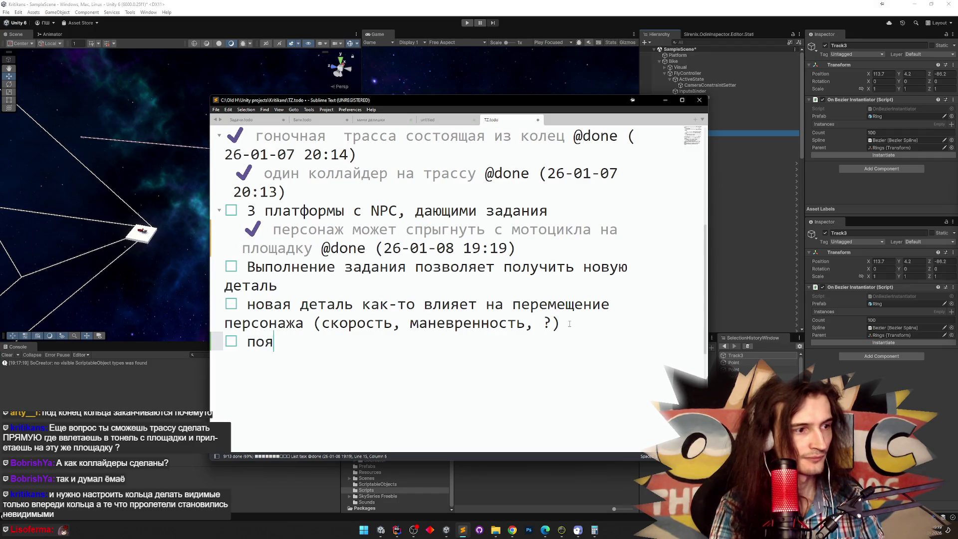
{"action": "type", "text": "вляющиеся и"}
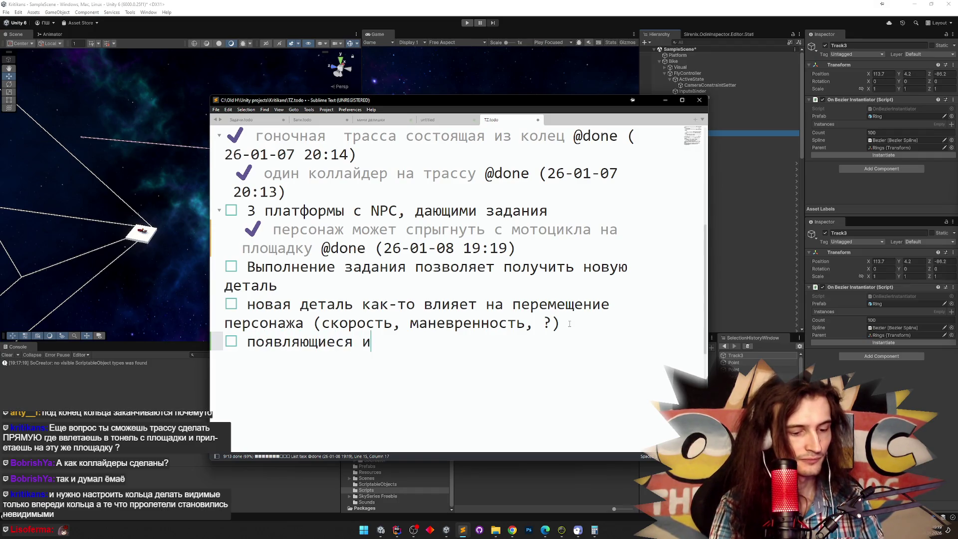
{"action": "type", "text": " исчезающ"}
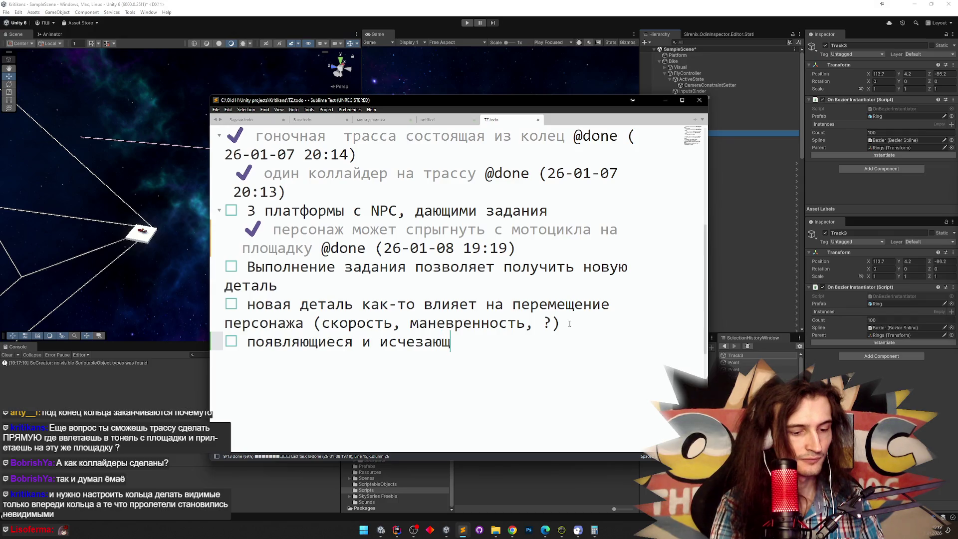
{"action": "type", "text": "ие кольца"}
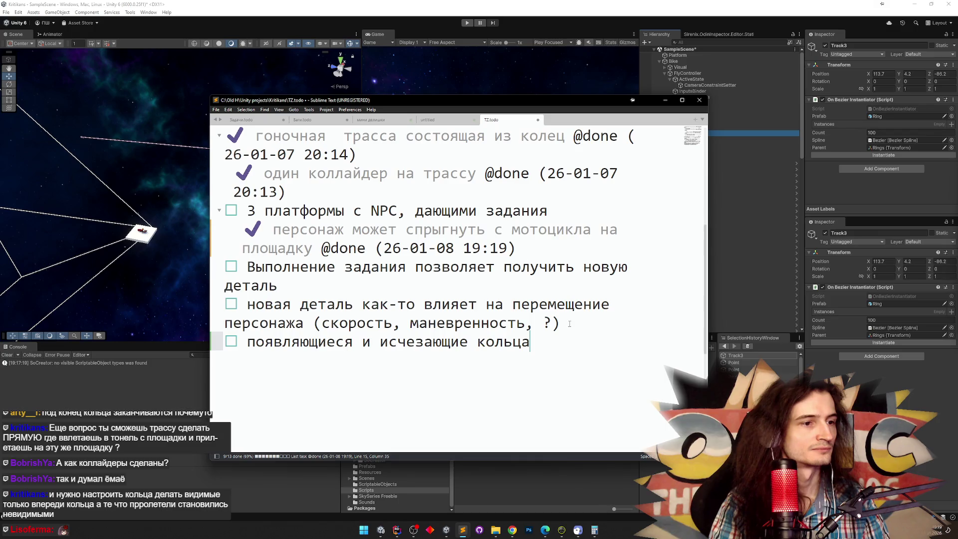
{"action": "left_click", "coordinate": [665, 100]}
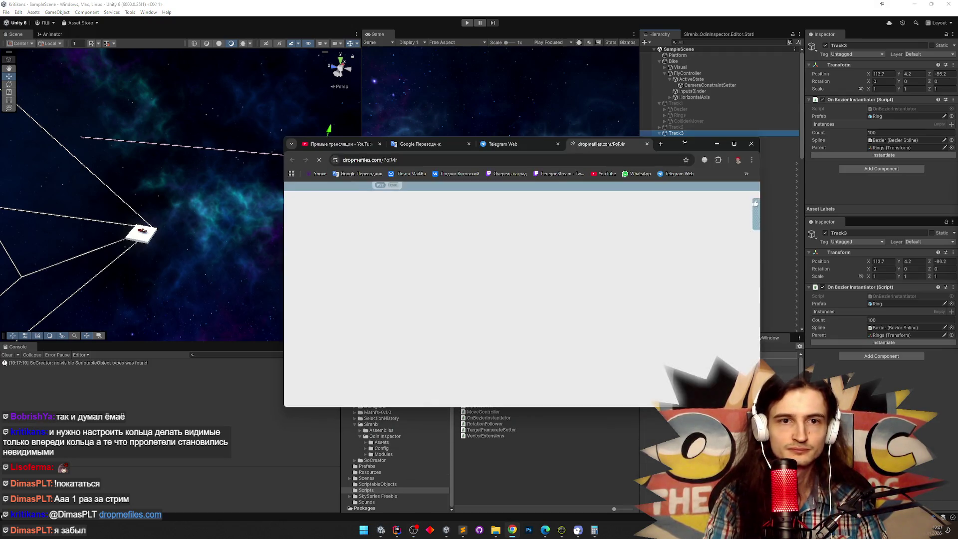
Download all Kritikans files as a zip, acknowledge the password notice, and open it
{"action": "left_click", "coordinate": [601, 355]}
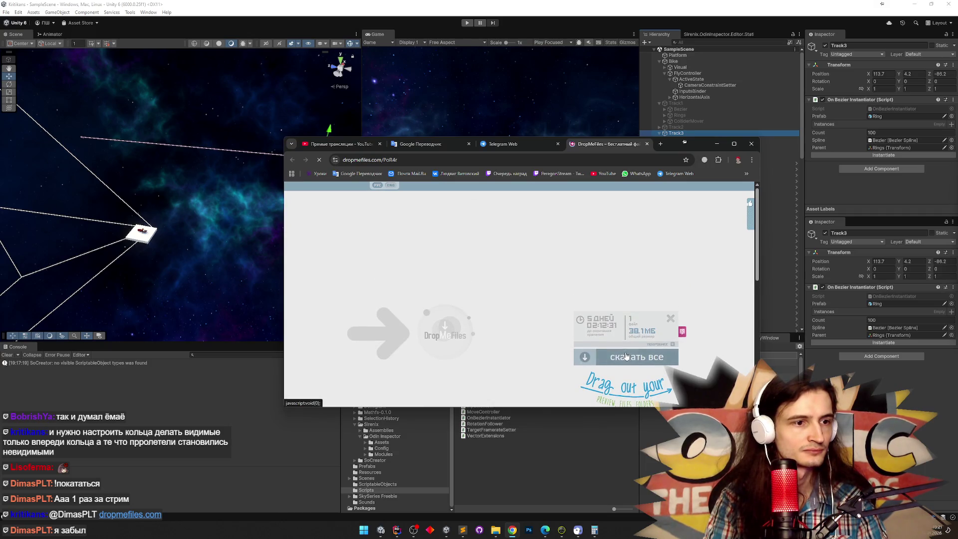
{"action": "left_click", "coordinate": [476, 355]}
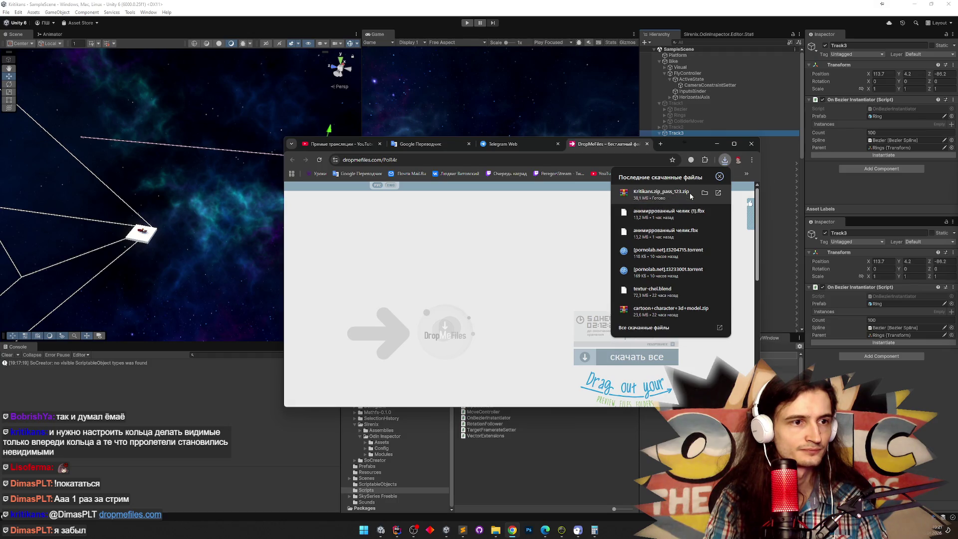
{"action": "left_click", "coordinate": [683, 194]}
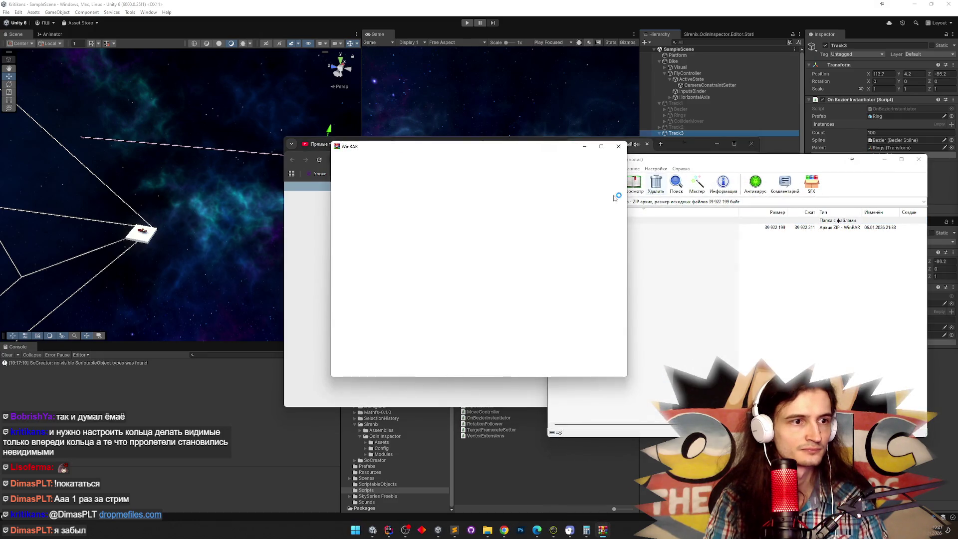
Open the zip with its password, view the Kritikans folder, then close WinRAR
{"action": "key", "text": "Escape"}
{"action": "double_click", "coordinate": [569, 228]}
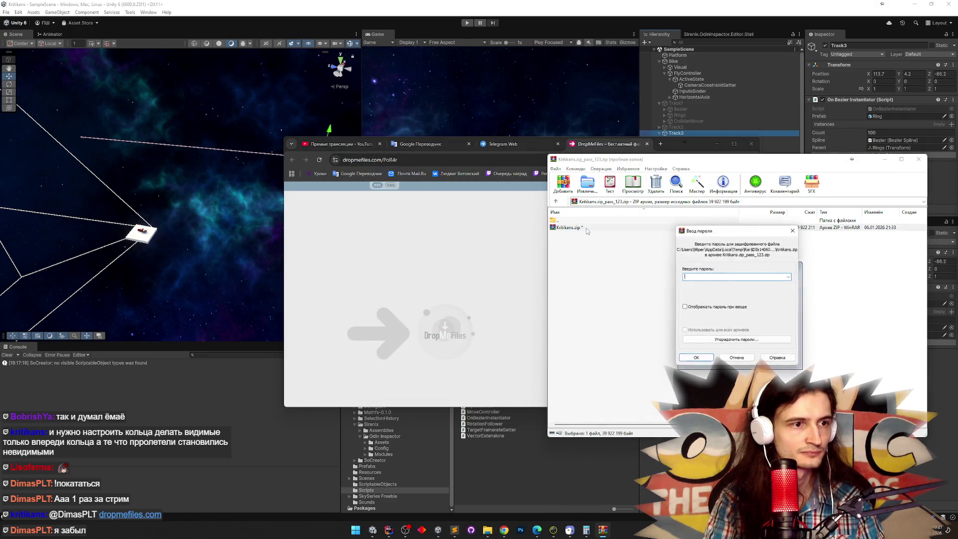
{"action": "key", "text": "Return"}
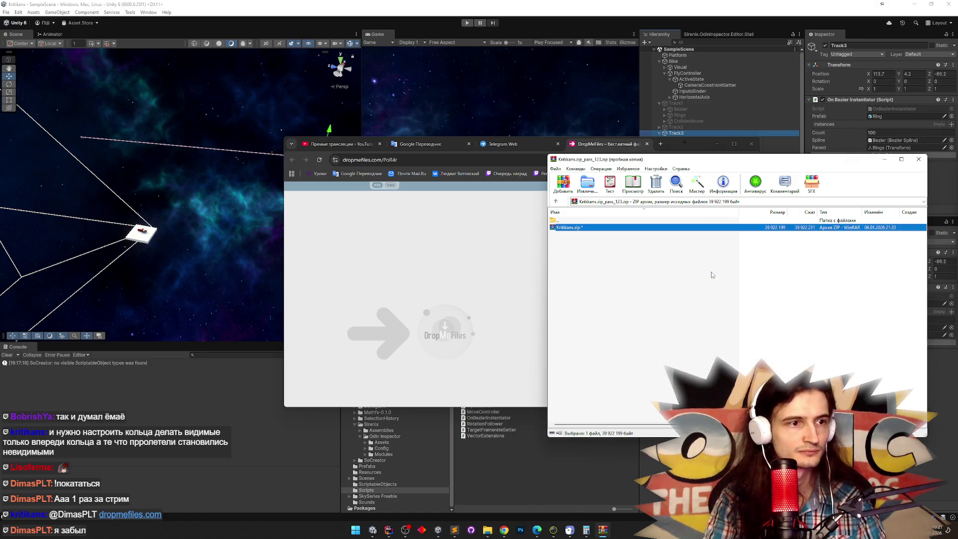
{"action": "double_click", "coordinate": [590, 229]}
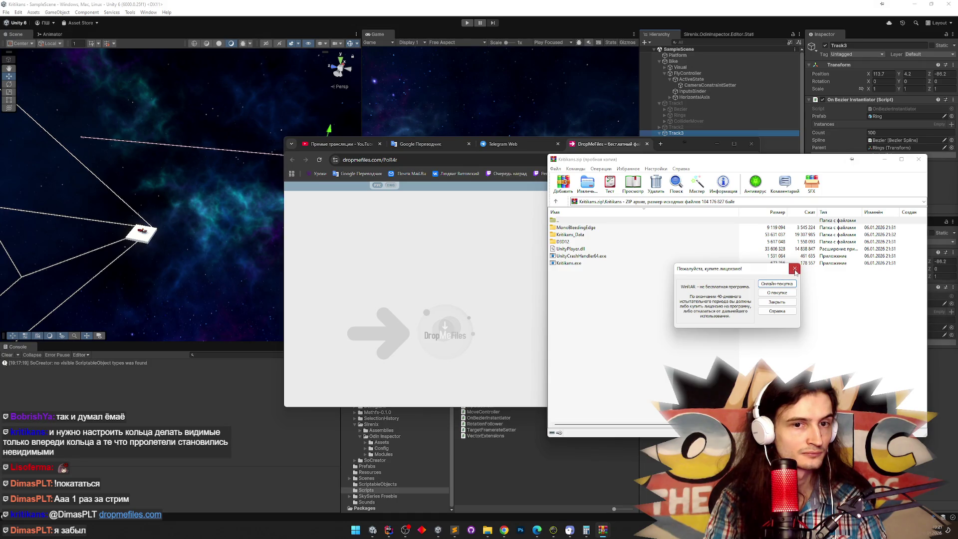
{"action": "left_click", "coordinate": [794, 269]}
{"action": "left_click", "coordinate": [919, 159]}
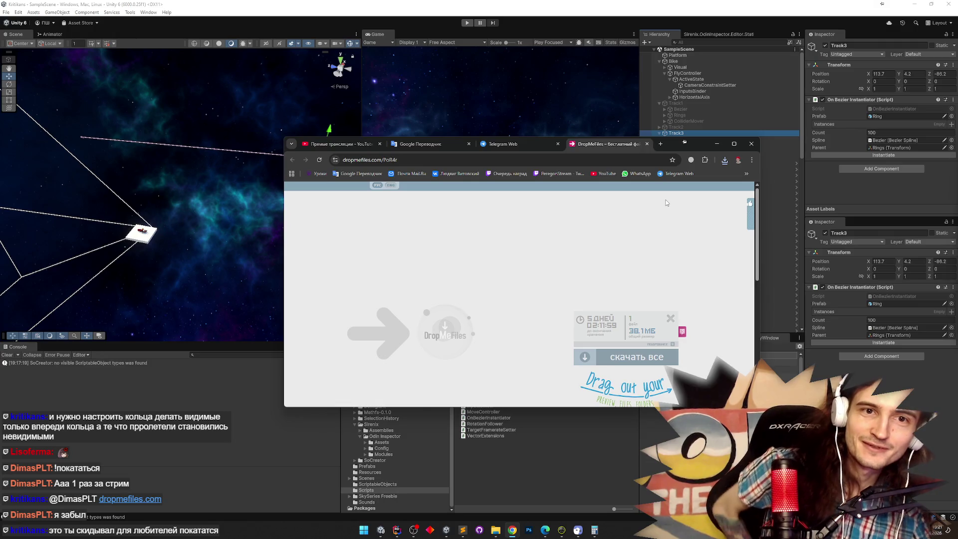
Close the DropMeFiles tab and minimize Chrome to return to Unity
{"action": "left_click", "coordinate": [647, 145]}
{"action": "left_click", "coordinate": [723, 160]}
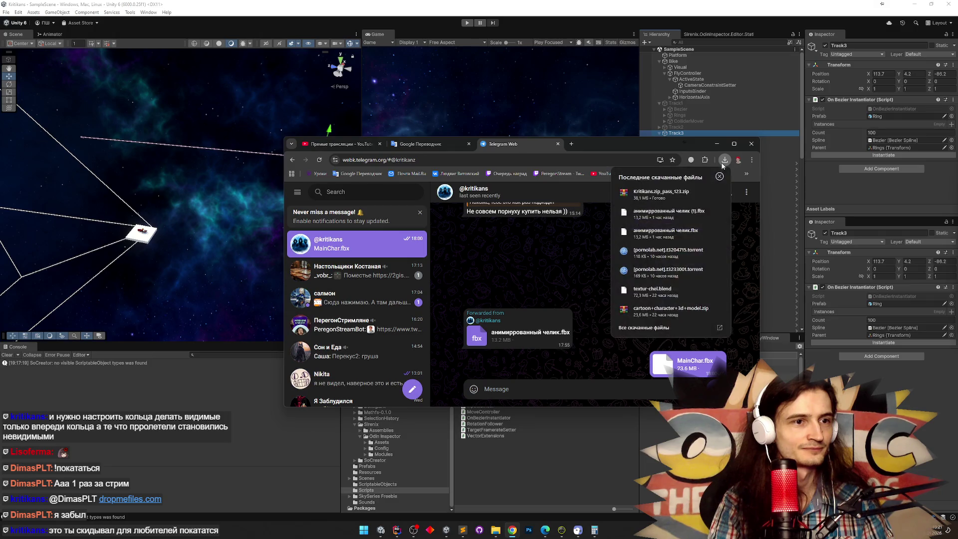
{"action": "double_click", "coordinate": [702, 143]}
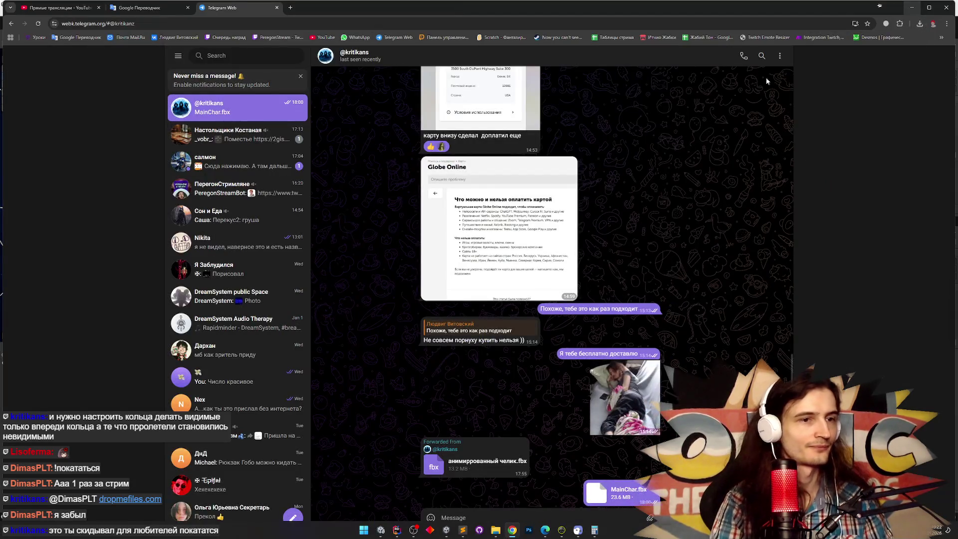
{"action": "left_click", "coordinate": [910, 8]}
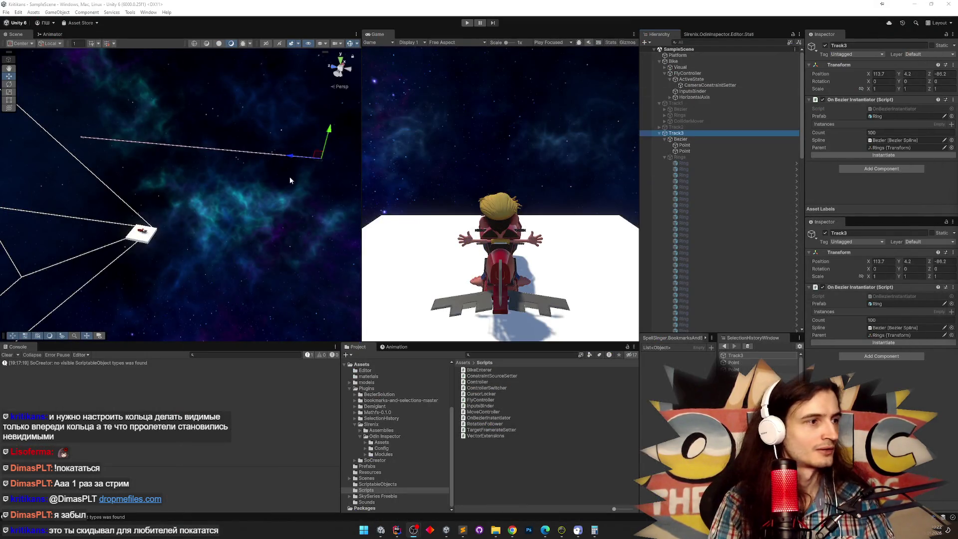
Move Track3 to the origin at position 0,0,0 and frame it in the Scene view
{"action": "left_click", "coordinate": [609, 144]}
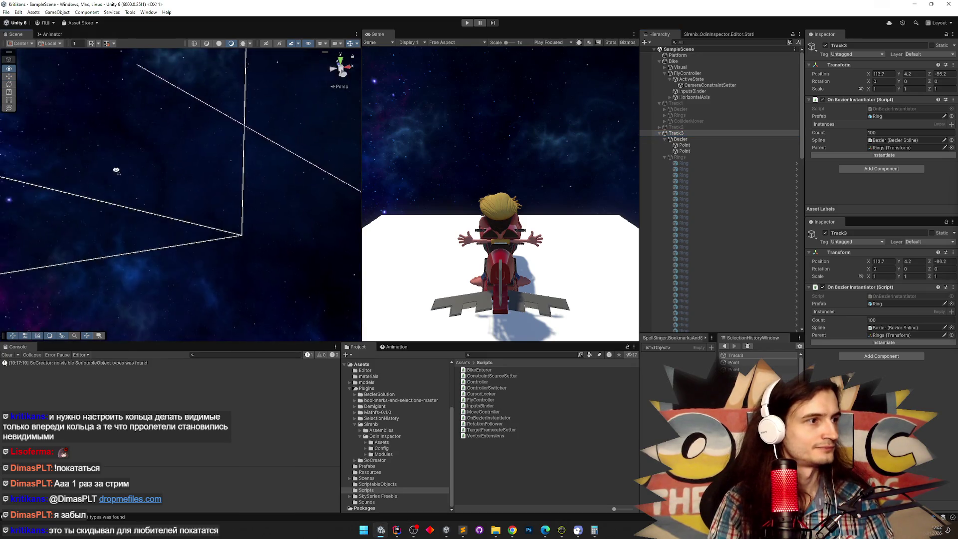
{"action": "left_click", "coordinate": [878, 73]}
{"action": "type", "text": "0"}
{"action": "left_click", "coordinate": [908, 74]}
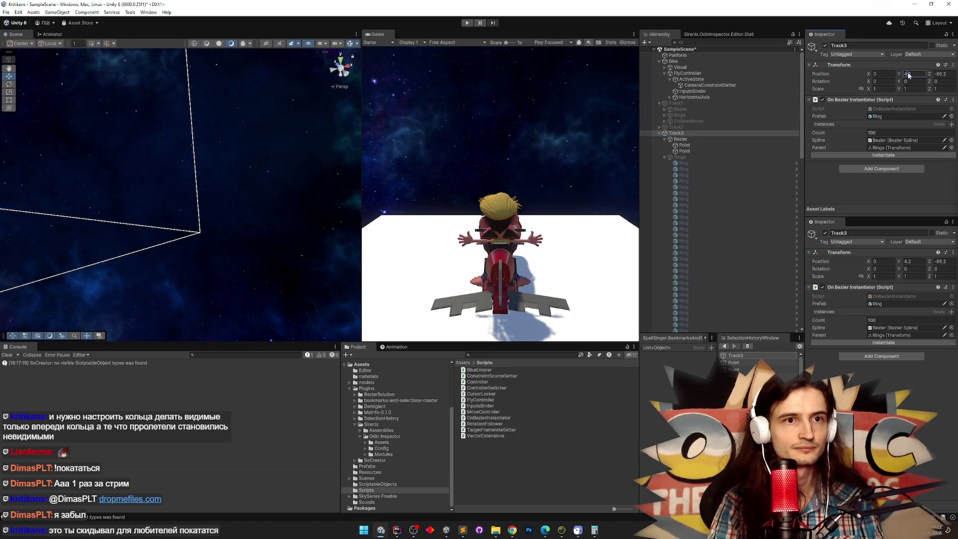
{"action": "type", "text": "0"}
{"action": "double_click", "coordinate": [690, 133]}
{"action": "mouse_move", "coordinate": [315, 164]}
{"action": "left_mouse_down"}
{"action": "mouse_move", "coordinate": [208, 171]}
{"action": "mouse_move", "coordinate": [250, 146]}
{"action": "mouse_move", "coordinate": [247, 211]}
{"action": "mouse_move", "coordinate": [229, 180]}
{"action": "mouse_move", "coordinate": [279, 165]}
{"action": "left_mouse_up"}
{"action": "mouse_move", "coordinate": [592, 131]}
{"action": "left_mouse_down"}
{"action": "mouse_move", "coordinate": [622, 145]}
{"action": "mouse_move", "coordinate": [677, 94]}
{"action": "mouse_move", "coordinate": [851, 169]}
{"action": "mouse_move", "coordinate": [919, 176]}
{"action": "mouse_move", "coordinate": [852, 246]}
{"action": "mouse_move", "coordinate": [704, 264]}
{"action": "mouse_move", "coordinate": [878, 285]}
{"action": "mouse_move", "coordinate": [881, 230]}
{"action": "mouse_move", "coordinate": [727, 295]}
{"action": "mouse_move", "coordinate": [750, 306]}
{"action": "mouse_move", "coordinate": [871, 158]}
{"action": "left_mouse_up"}
{"action": "type", "text": "0"}
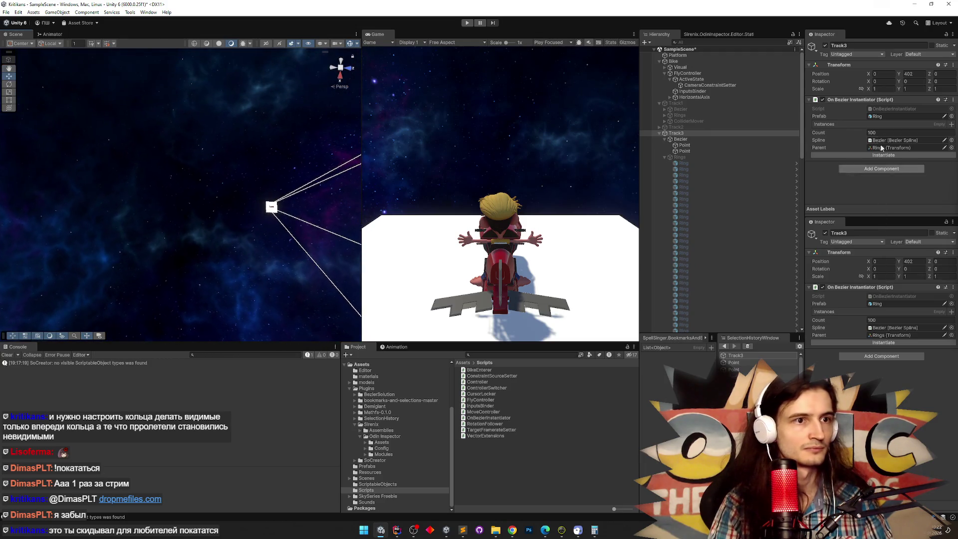
{"action": "mouse_move", "coordinate": [418, 192]}
{"action": "left_mouse_down"}
{"action": "mouse_move", "coordinate": [474, 128]}
{"action": "mouse_move", "coordinate": [415, 167]}
{"action": "mouse_move", "coordinate": [411, 183]}
{"action": "mouse_move", "coordinate": [419, 160]}
{"action": "left_mouse_up"}
Set the spline's two Bezier points to Z -500 and Z 500
{"action": "left_click", "coordinate": [684, 145]}
{"action": "scroll", "coordinate": [866, 127], "scroll_direction": "down", "scroll_amount": 5}
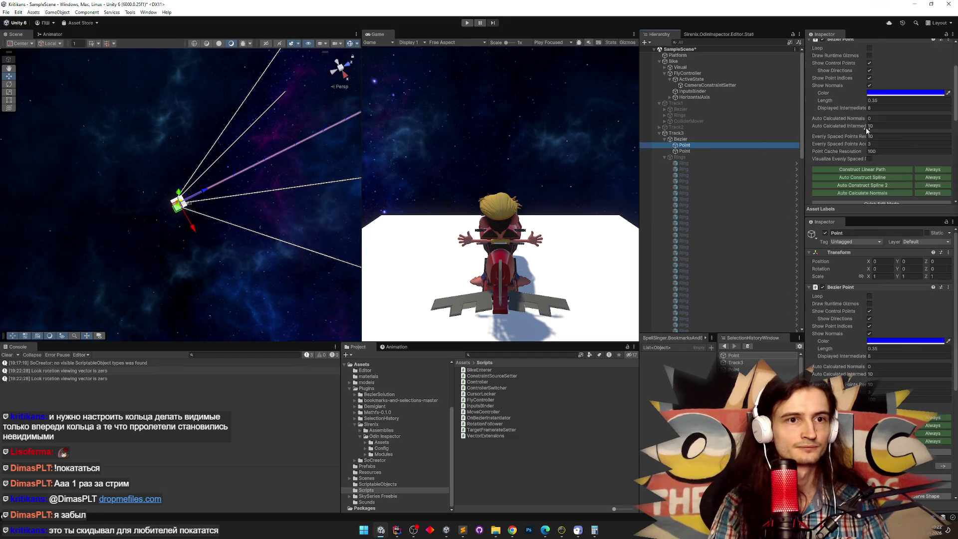
{"action": "scroll", "coordinate": [866, 128], "scroll_direction": "up", "scroll_amount": 5}
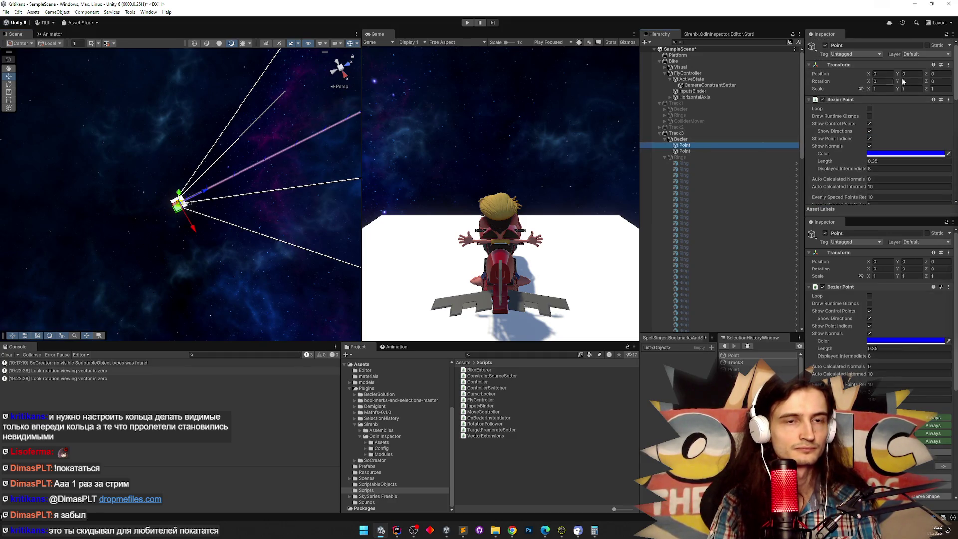
{"action": "type", "text": "-5"}
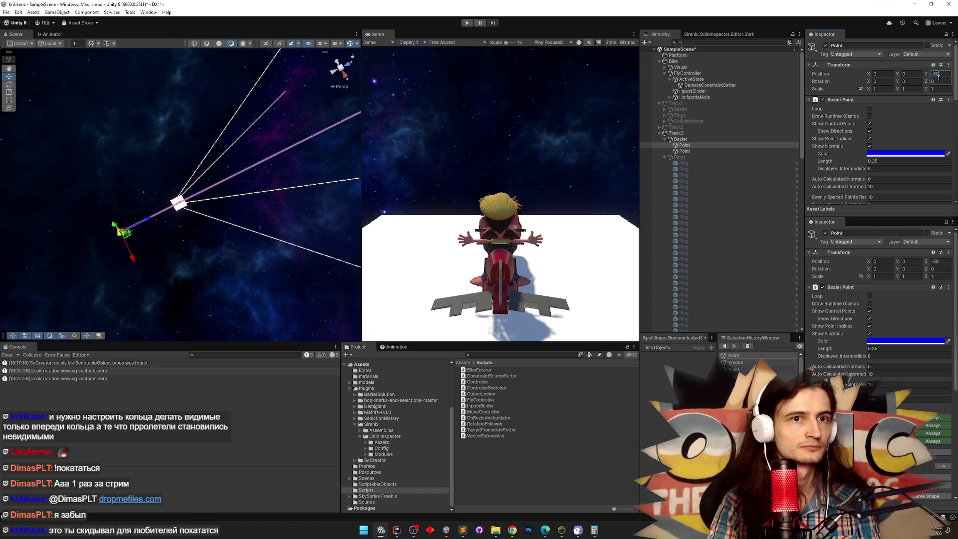
{"action": "type", "text": "00"}
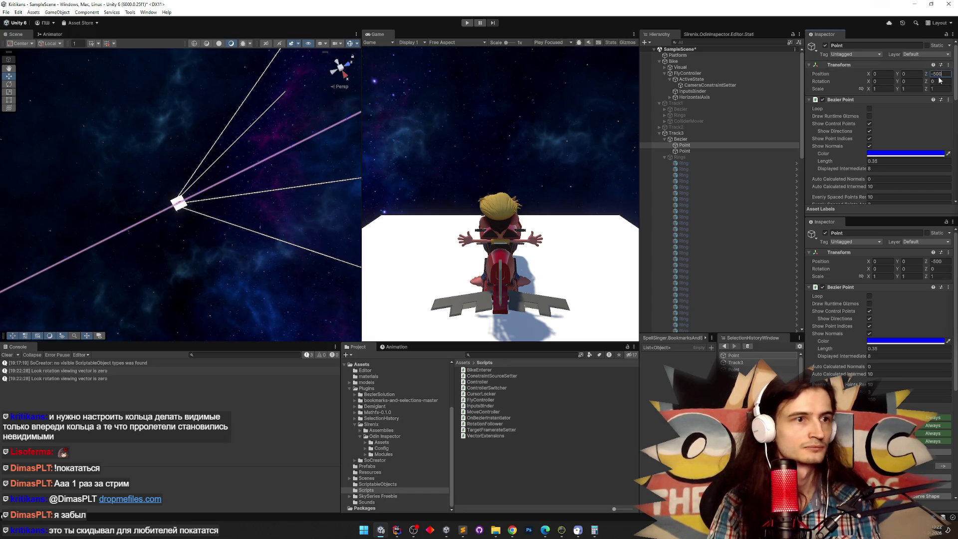
{"action": "mouse_move", "coordinate": [181, 167]}
{"action": "left_mouse_down"}
{"action": "mouse_move", "coordinate": [189, 170]}
{"action": "mouse_move", "coordinate": [182, 174]}
{"action": "left_mouse_up"}
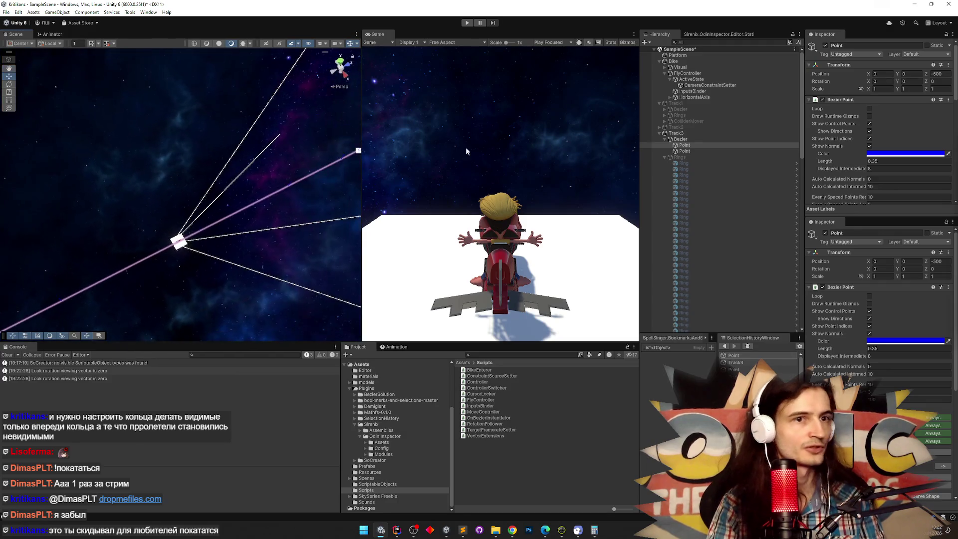
{"action": "left_click", "coordinate": [683, 150]}
{"action": "type", "text": "500"}
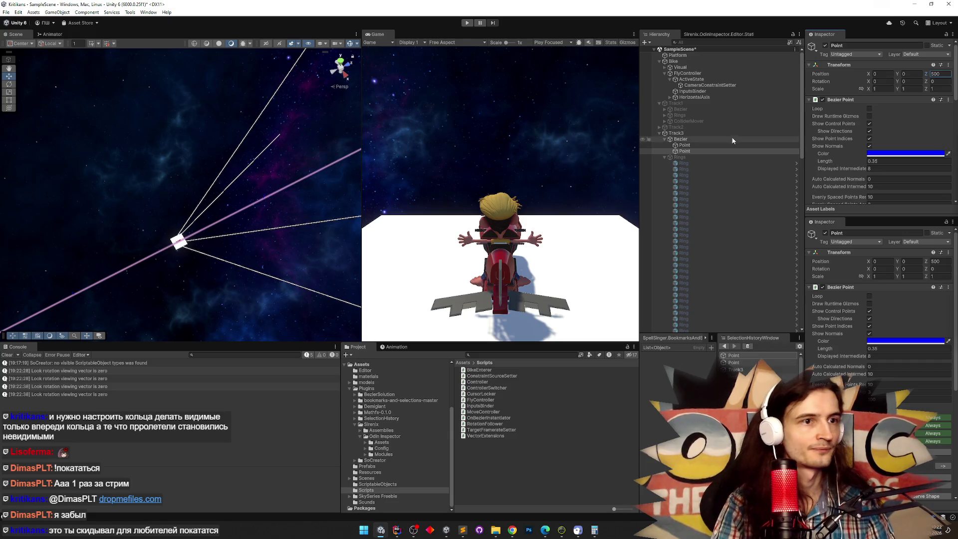
{"action": "left_click", "coordinate": [718, 157]}
Enable Track3's Rings object and delete all the old ring children
{"action": "left_click", "coordinate": [826, 46]}
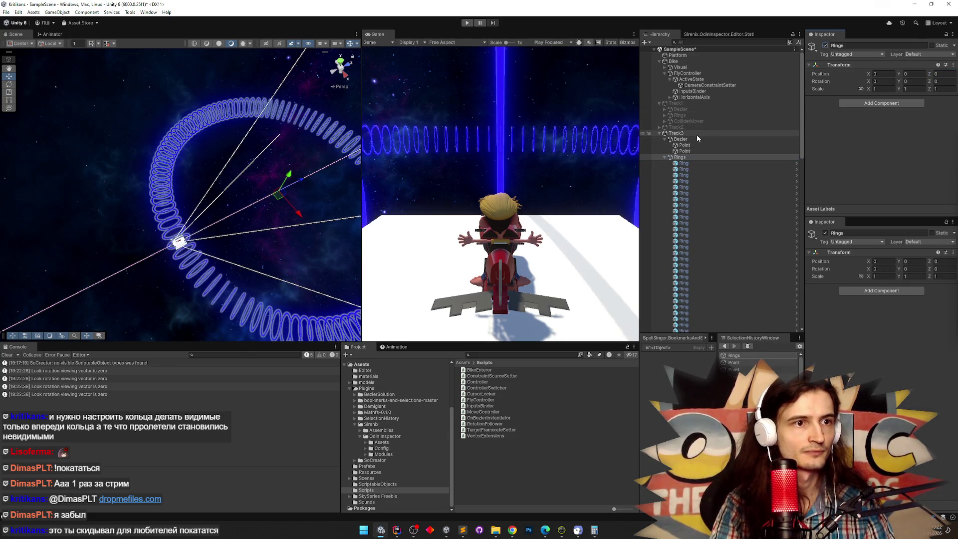
{"action": "left_click", "coordinate": [698, 136]}
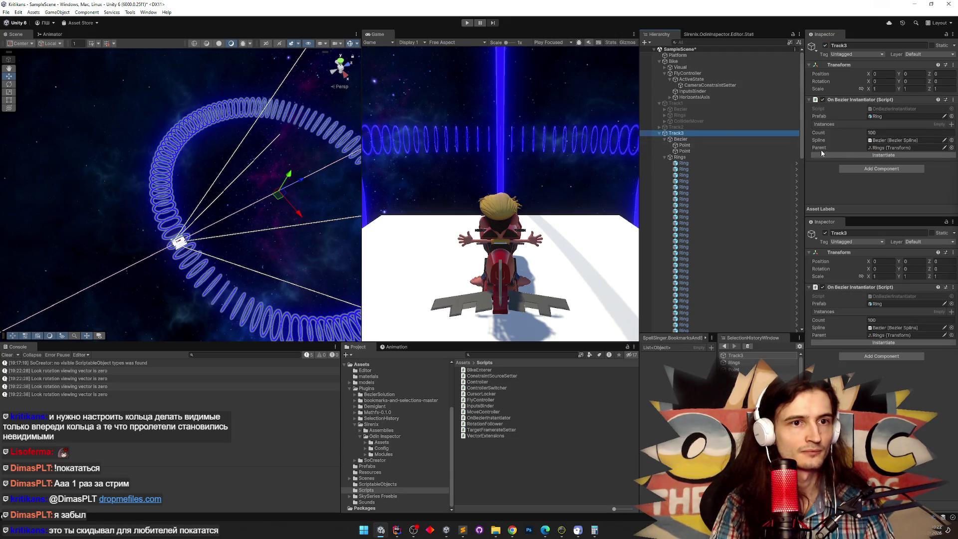
{"action": "left_click", "coordinate": [708, 163]}
{"action": "left_click_drag", "start_coordinate": [800, 170], "coordinate": [797, 301]}
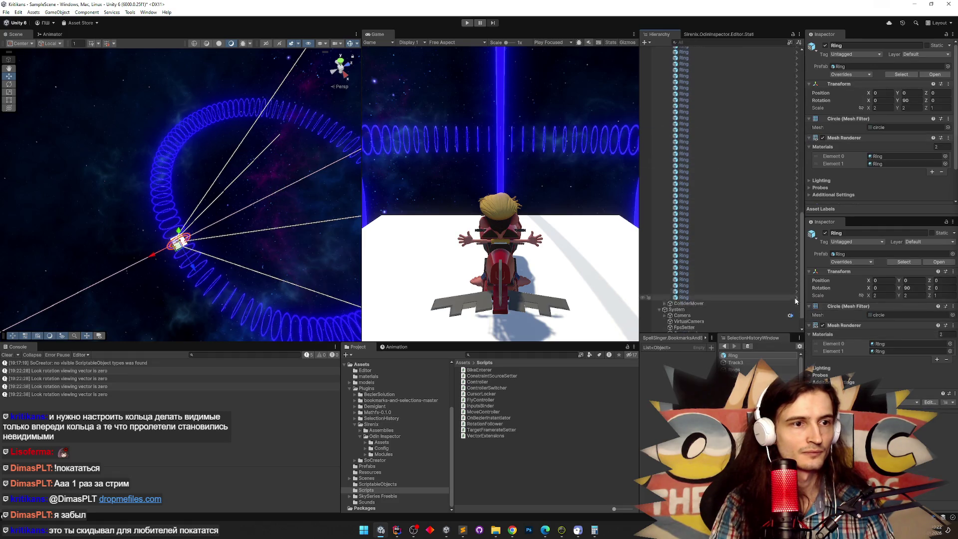
{"action": "left_click", "coordinate": [696, 273], "text": "shift"}
{"action": "key", "text": "Delete"}
Instantiate 100 new blue rings along the straight spline and start Play mode
{"action": "left_click", "coordinate": [727, 133]}
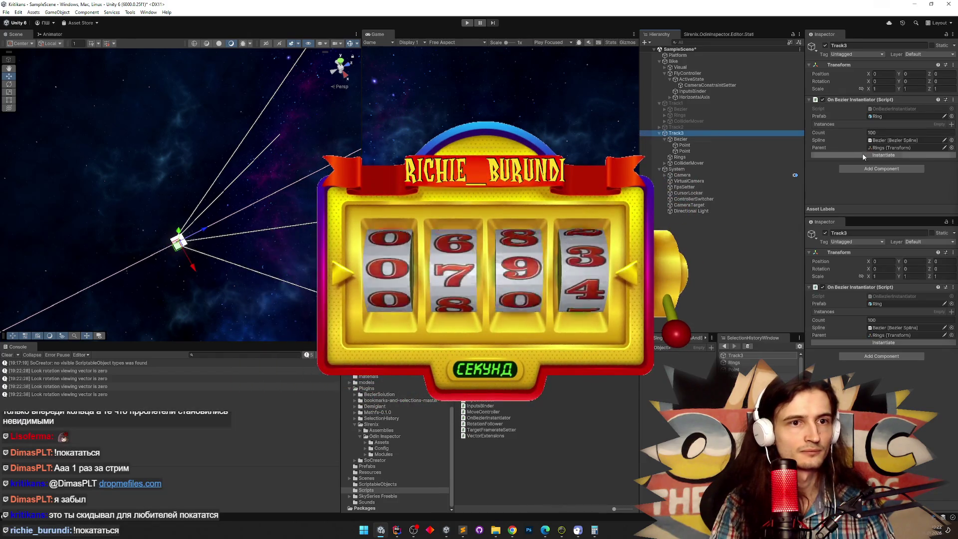
{"action": "left_click", "coordinate": [863, 155]}
{"action": "mouse_move", "coordinate": [130, 193]}
{"action": "left_mouse_down"}
{"action": "mouse_move", "coordinate": [82, 172]}
{"action": "mouse_move", "coordinate": [200, 172]}
{"action": "left_mouse_up"}
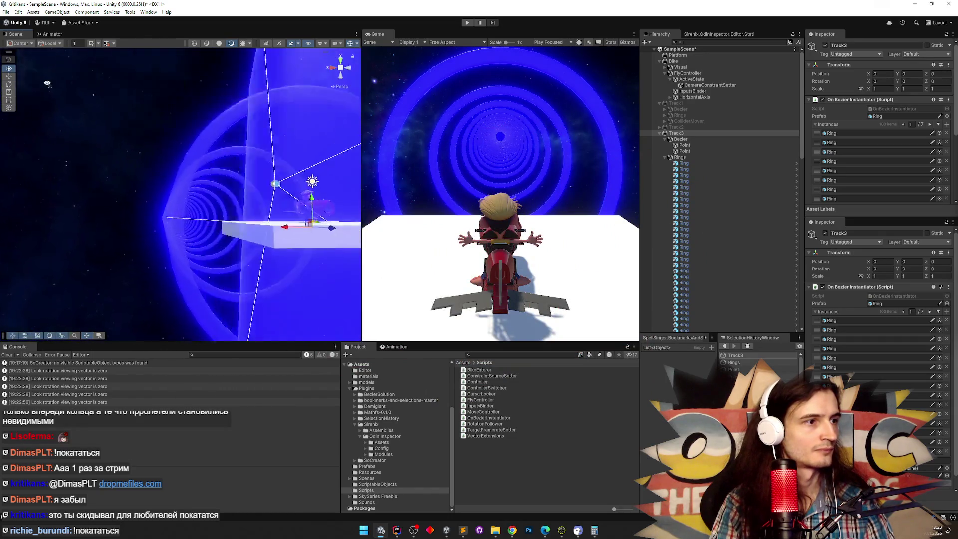
{"action": "key", "text": "ctrl+p"}
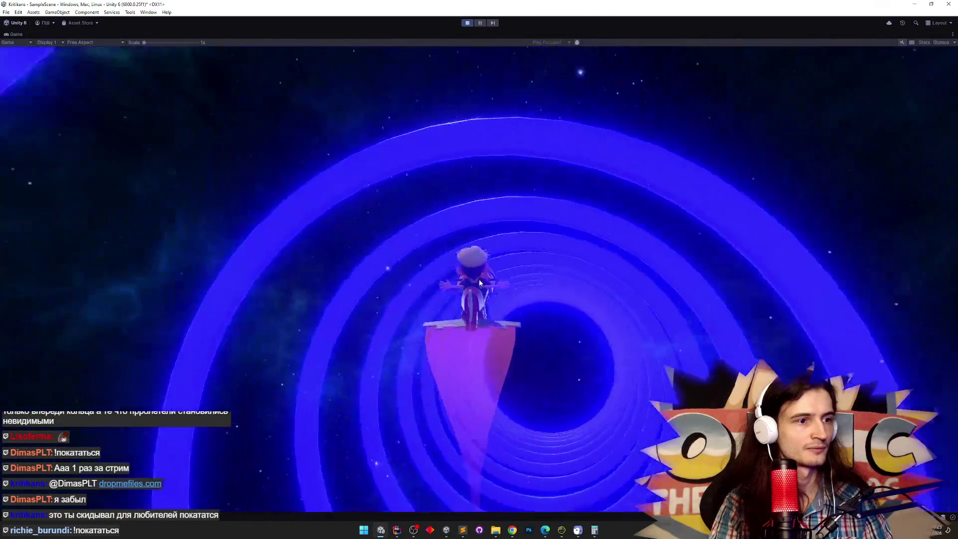
Stop Play mode, close the editor and save the modified scene
{"action": "key", "text": "ctrl+p"}
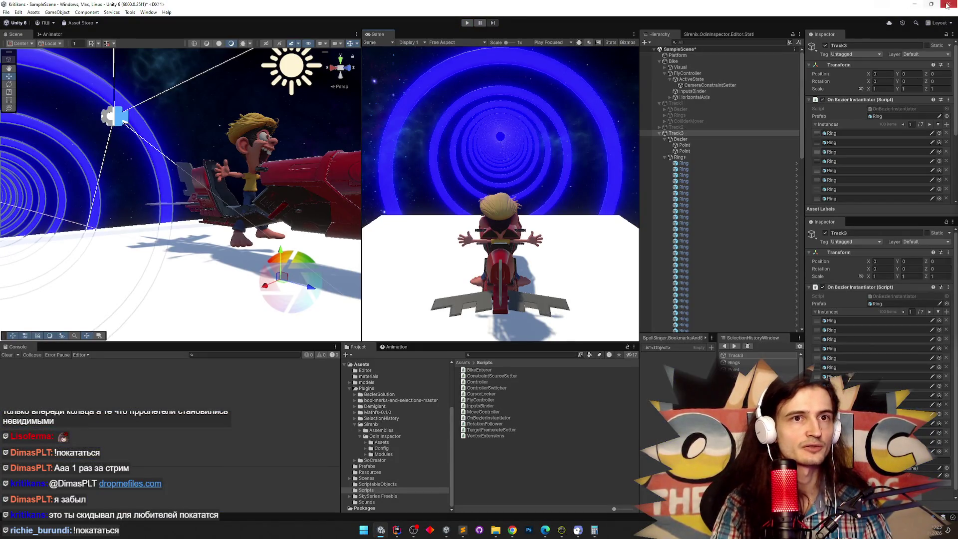
{"action": "left_click", "coordinate": [947, 5]}
{"action": "left_click", "coordinate": [470, 280]}
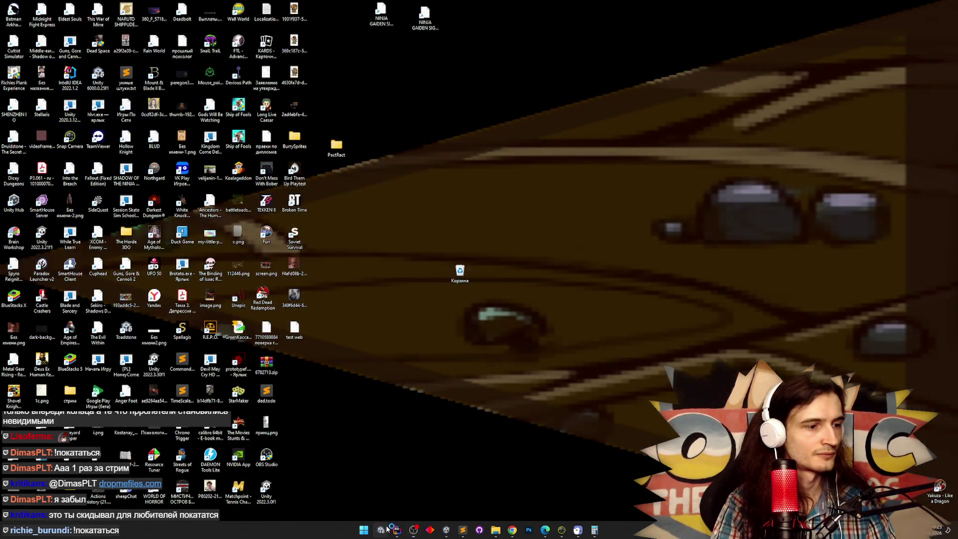
Relaunch the Kritikans Unity project from the taskbar
{"action": "left_click", "coordinate": [387, 531]}
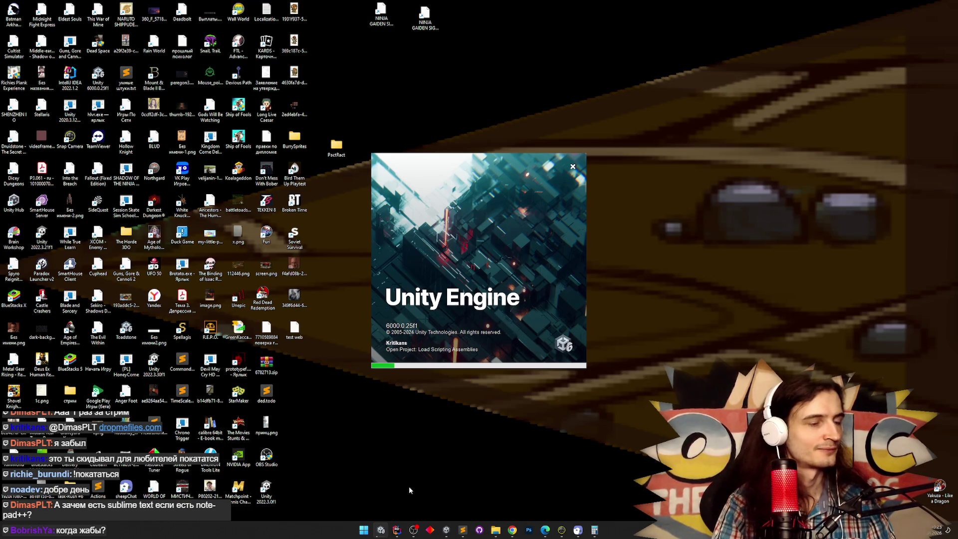
Glance at the TZ.todo list in Sublime Text, then minimize it
{"action": "left_click", "coordinate": [462, 528]}
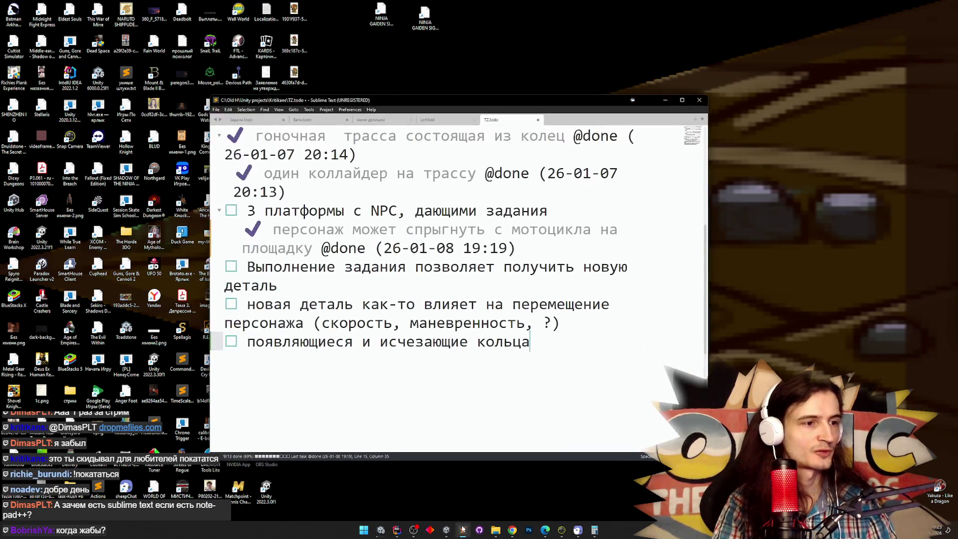
{"action": "left_click", "coordinate": [462, 528]}
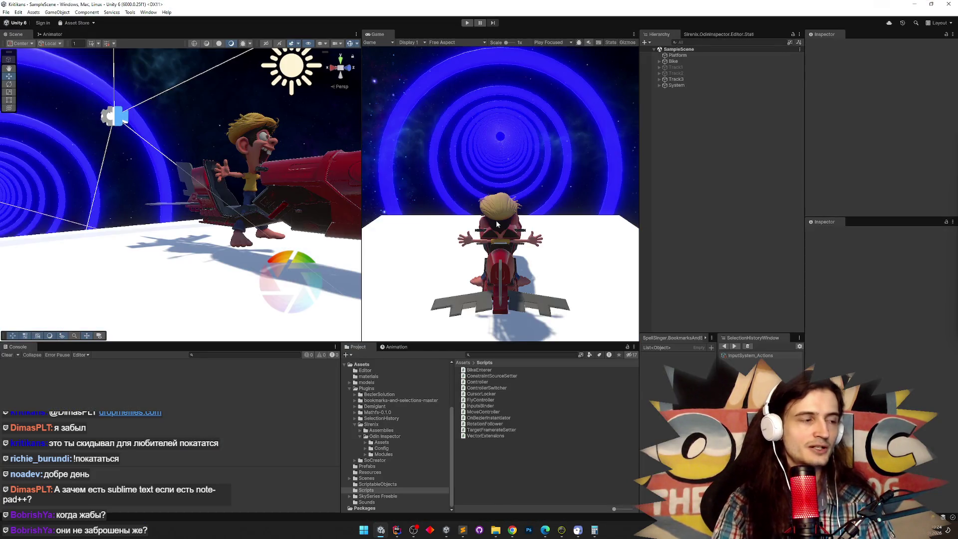
{"action": "key", "text": "ctrl+p"}
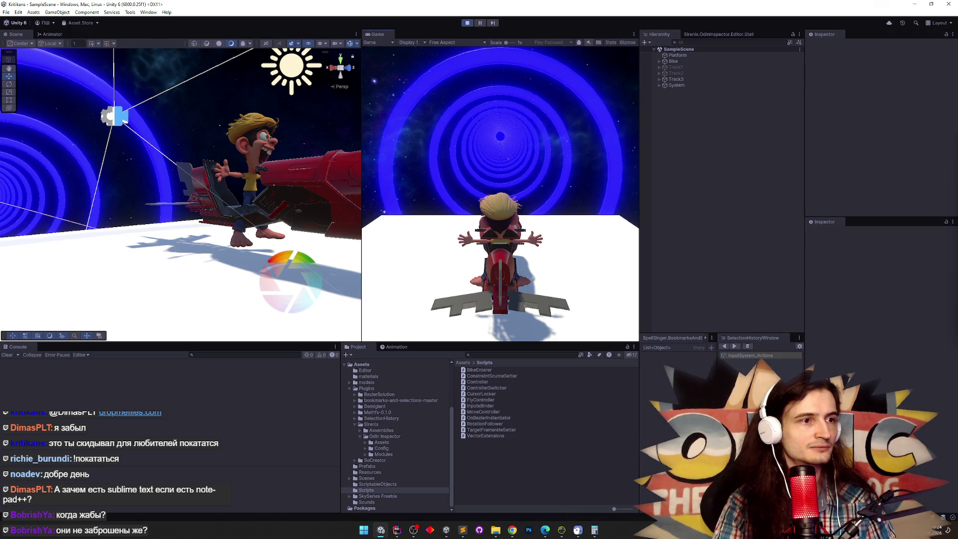
{"action": "key", "text": "shift+space"}
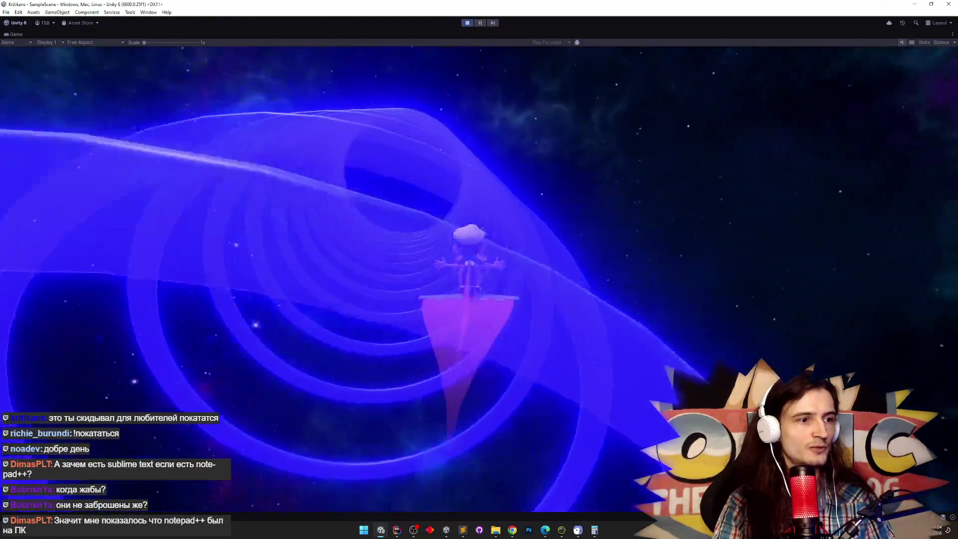
{"action": "key", "text": "ctrl+p"}
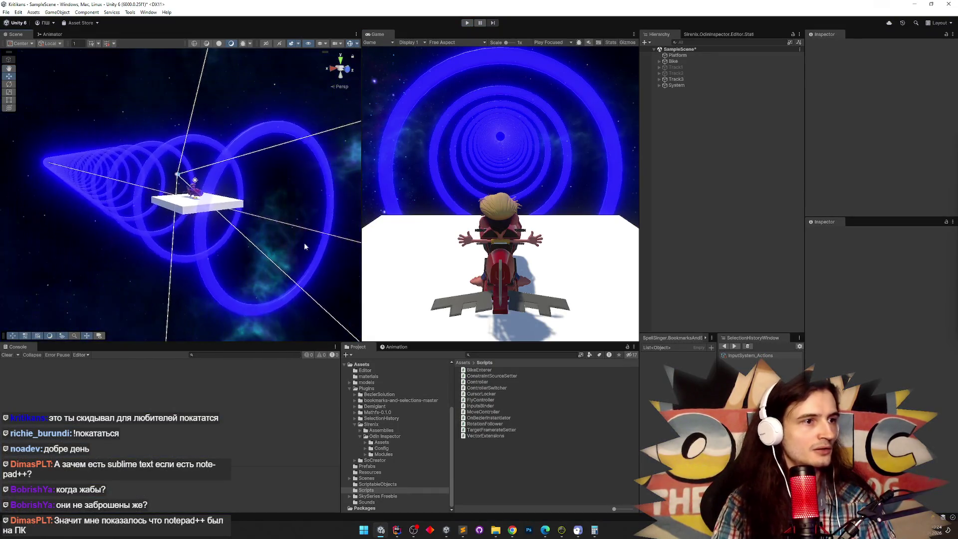
Set the second Bezier point of Track3's spline to Z 1500
{"action": "left_click", "coordinate": [659, 79]}
{"action": "left_click", "coordinate": [679, 92]}
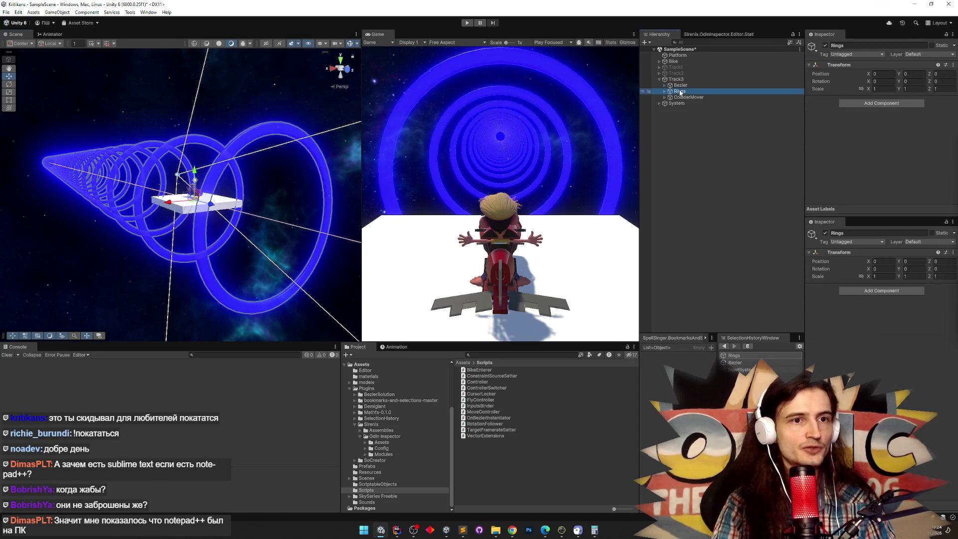
{"action": "left_click", "coordinate": [682, 97]}
{"action": "left_click", "coordinate": [680, 85]}
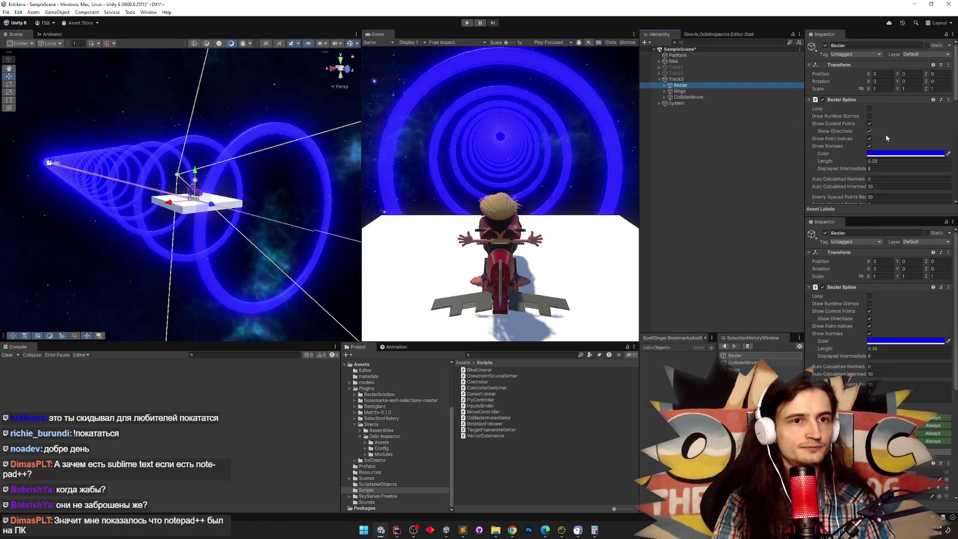
{"action": "left_click", "coordinate": [665, 85]}
{"action": "left_click", "coordinate": [684, 91]}
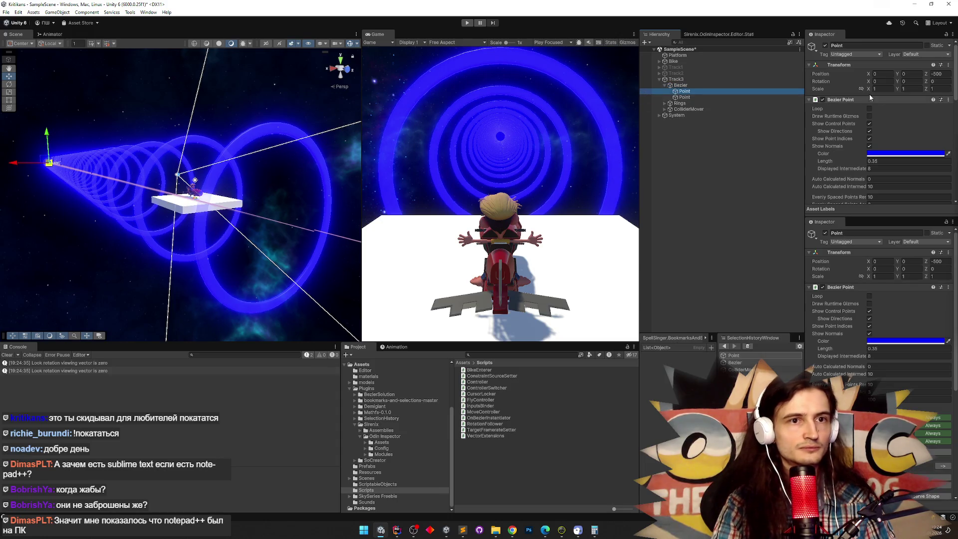
{"action": "left_click", "coordinate": [938, 74]}
{"action": "type", "text": "-150"}
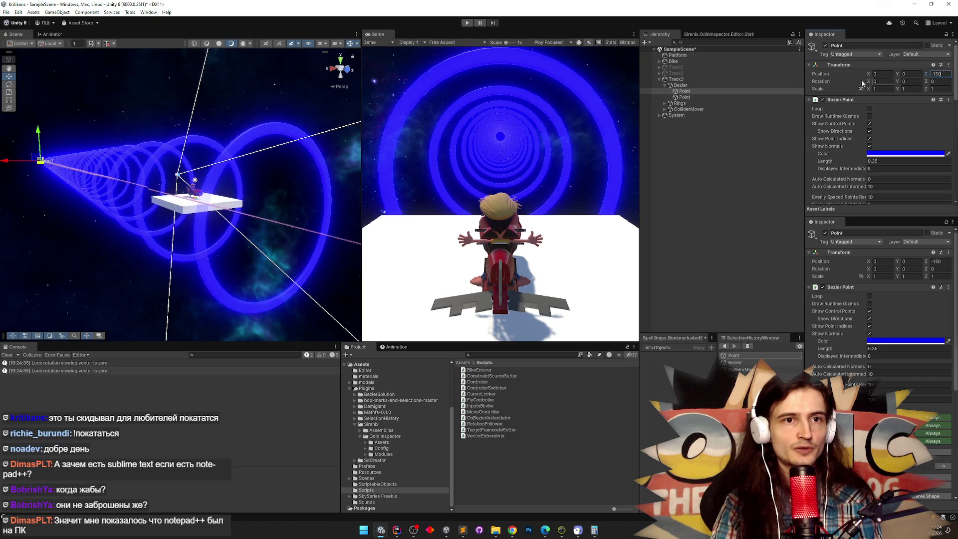
{"action": "key", "text": "Down"}
{"action": "type", "text": "1500"}
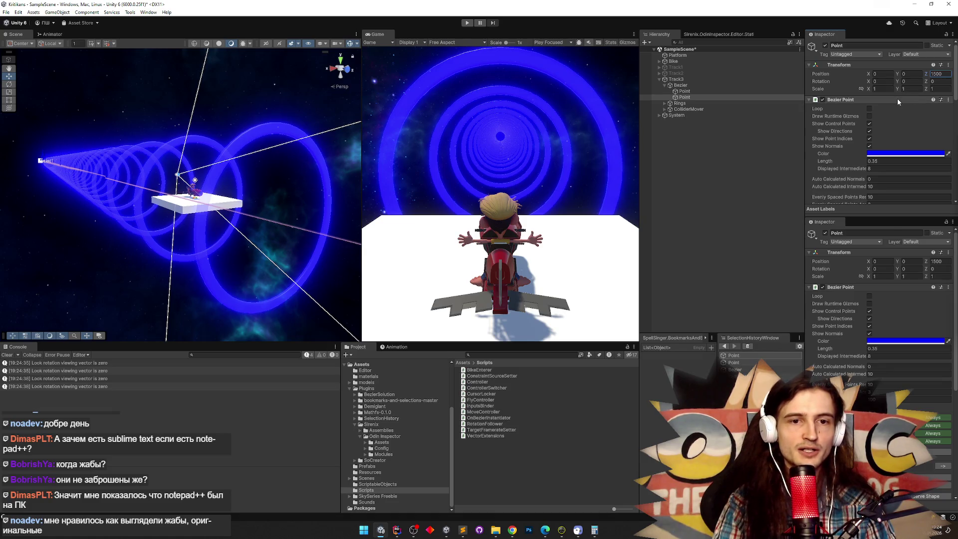
Set the On Bezier Instantiator count to 400, regenerate the rings, and play-test
{"action": "left_click", "coordinate": [699, 80]}
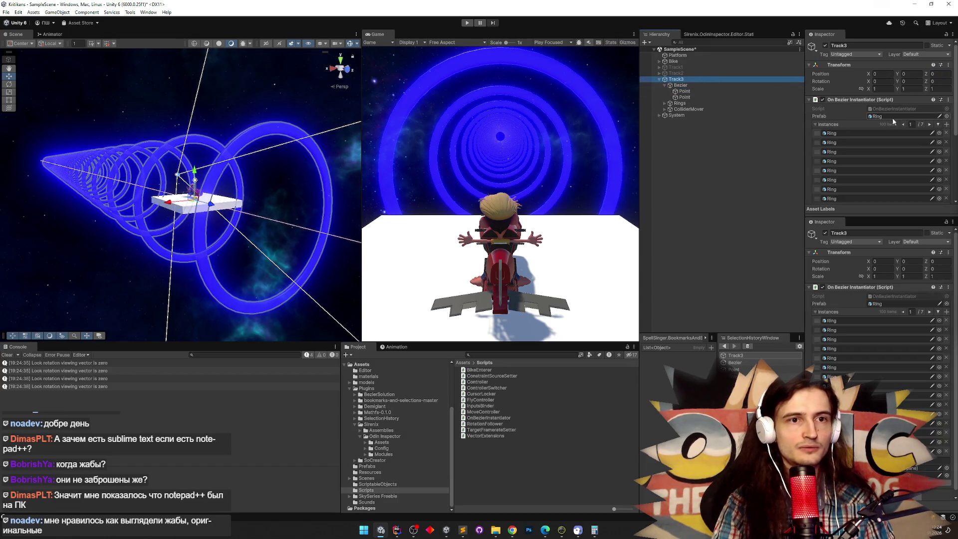
{"action": "scroll", "coordinate": [952, 203], "scroll_direction": "down", "scroll_amount": 5}
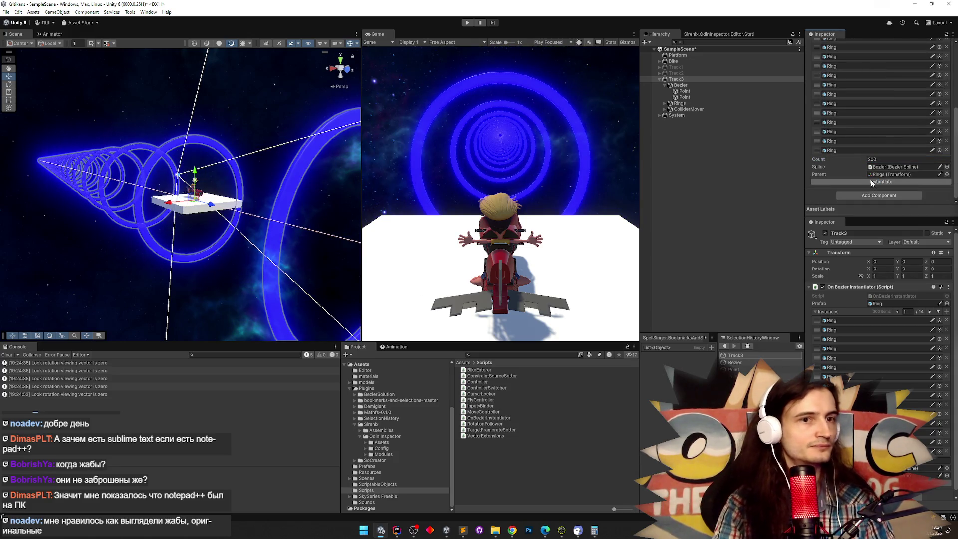
{"action": "left_click", "coordinate": [878, 159]}
{"action": "type", "text": "400"}
{"action": "left_click", "coordinate": [872, 181]}
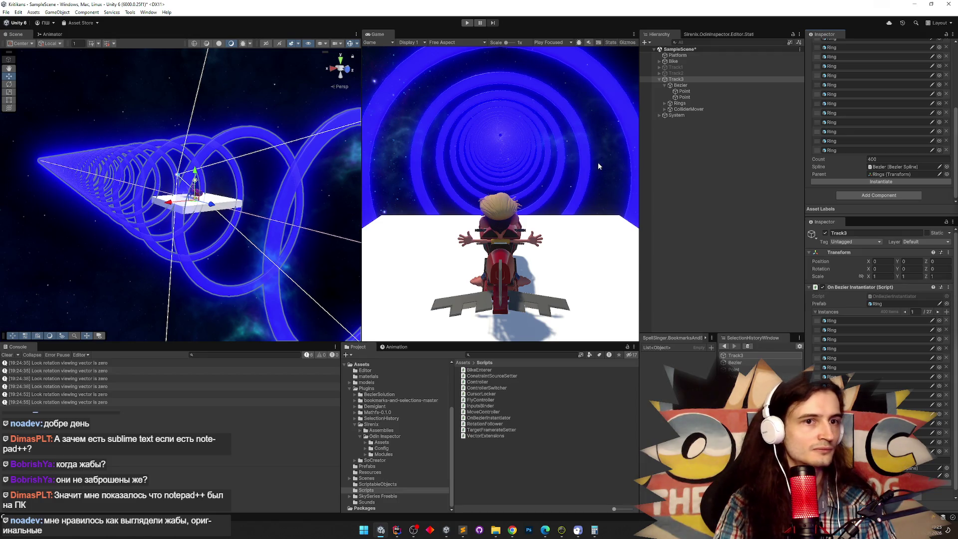
{"action": "key", "text": "ctrl+p"}
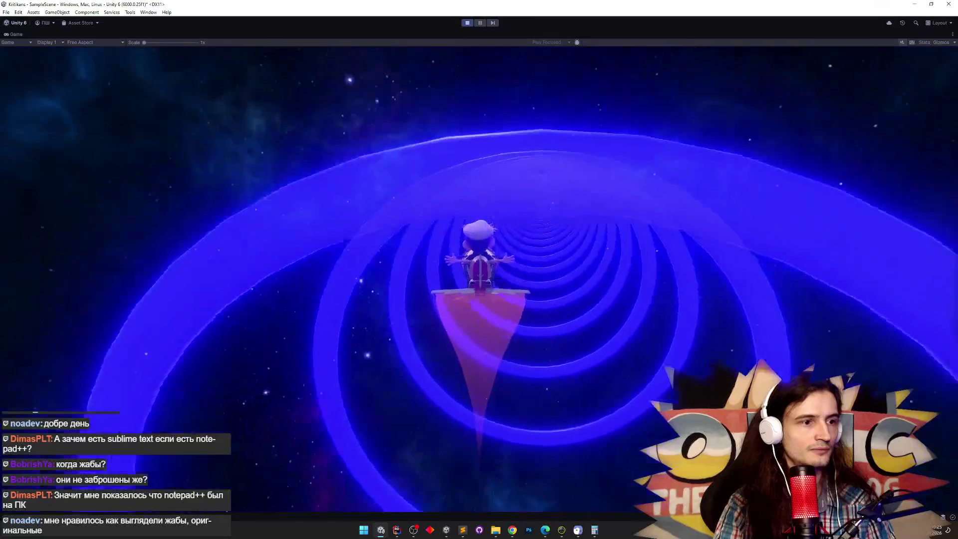
{"action": "key", "text": "ctrl+p"}
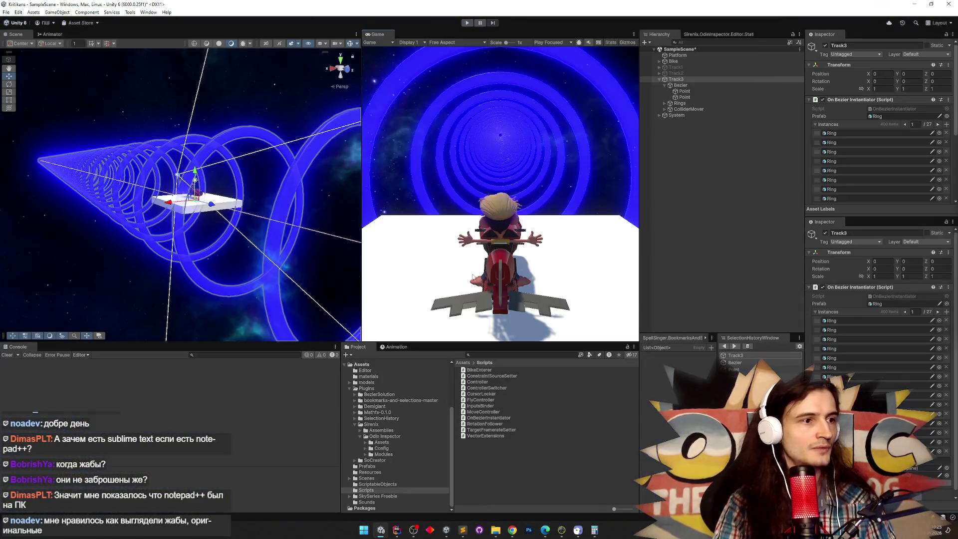
Check the Bezier points at Z -1500 and Z 1500 while framing and orbiting the Scene view
{"action": "left_click_drag", "start_coordinate": [299, 233], "coordinate": [312, 236]}
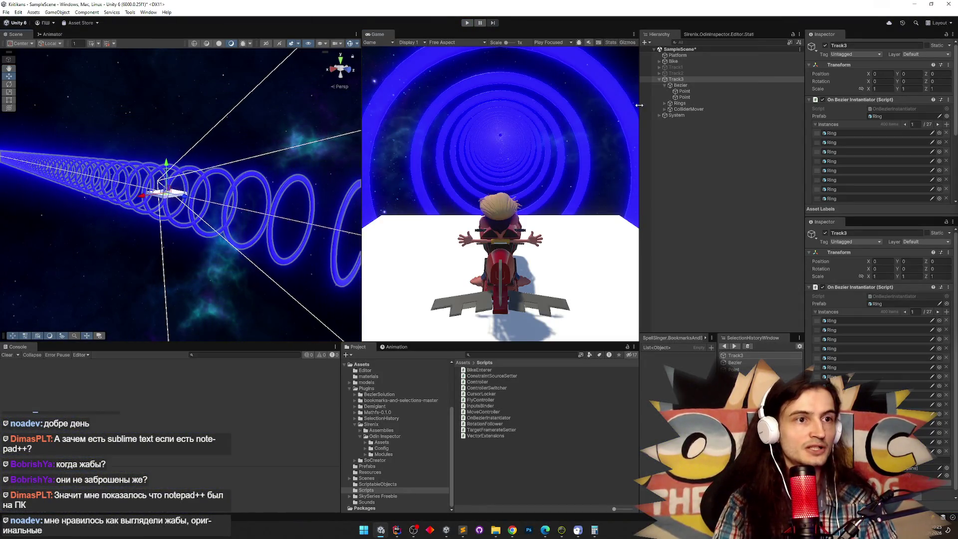
{"action": "left_click", "coordinate": [685, 92]}
{"action": "left_click", "coordinate": [684, 98]}
{"action": "key", "text": "Up"}
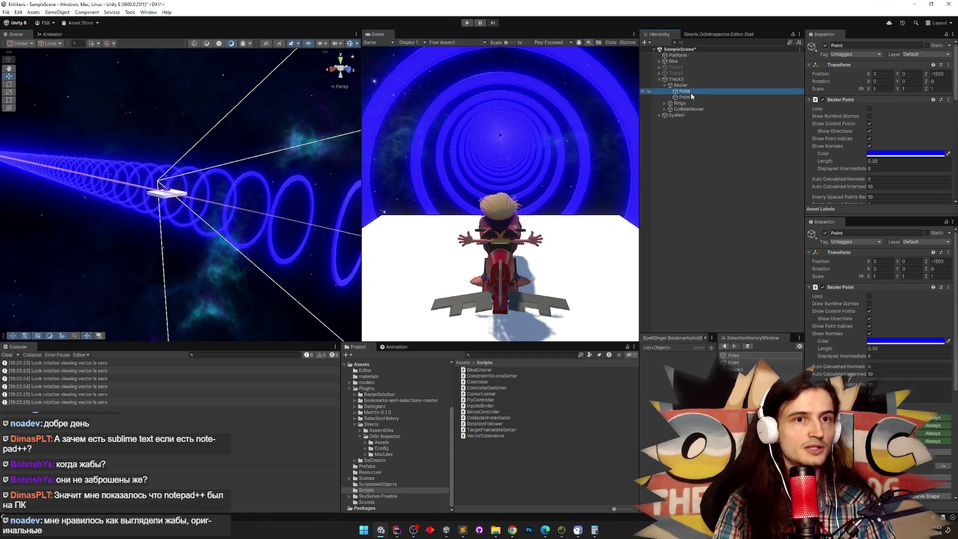
{"action": "mouse_move", "coordinate": [300, 179]}
{"action": "left_mouse_down"}
{"action": "mouse_move", "coordinate": [282, 182]}
{"action": "mouse_move", "coordinate": [430, 178]}
{"action": "left_mouse_up"}
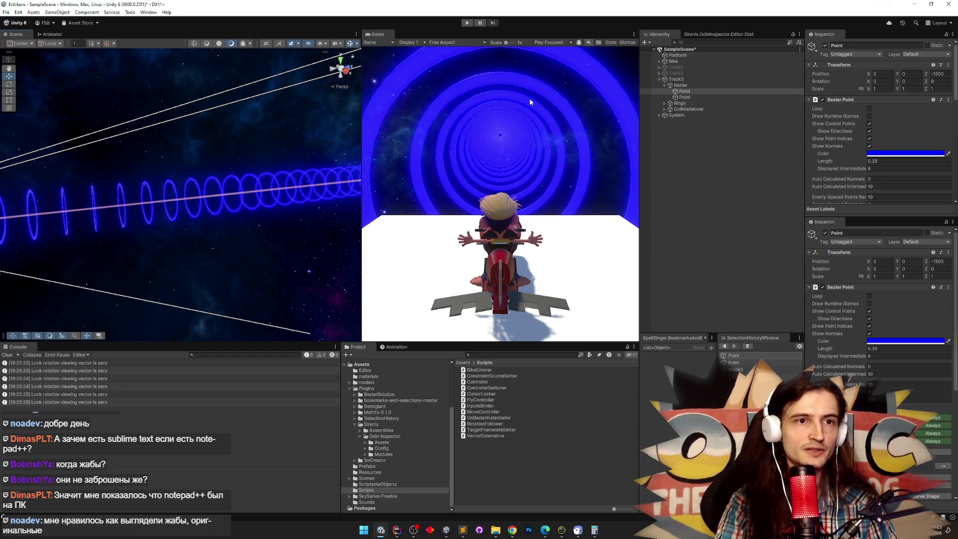
{"action": "scroll", "coordinate": [938, 150], "scroll_direction": "down", "scroll_amount": 10}
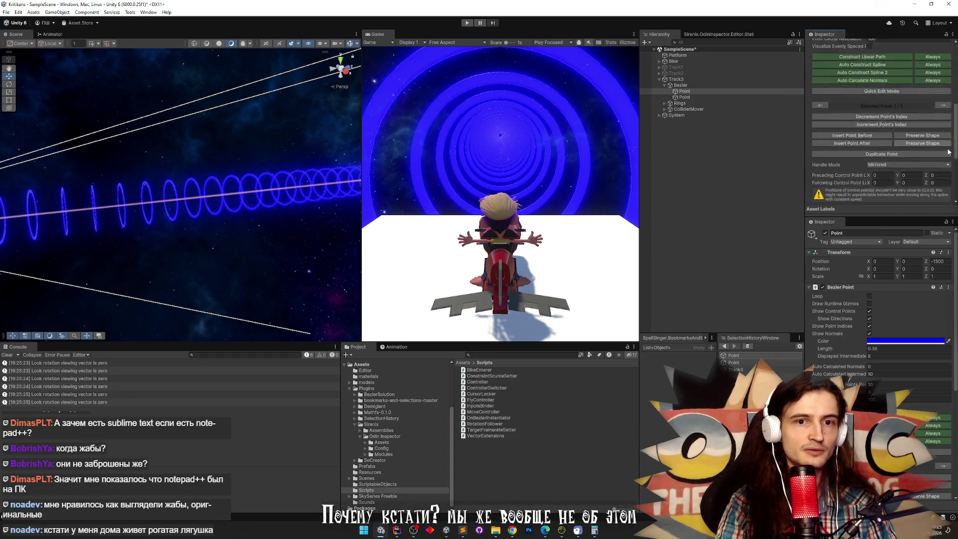
{"action": "scroll", "coordinate": [938, 150], "scroll_direction": "up", "scroll_amount": 10}
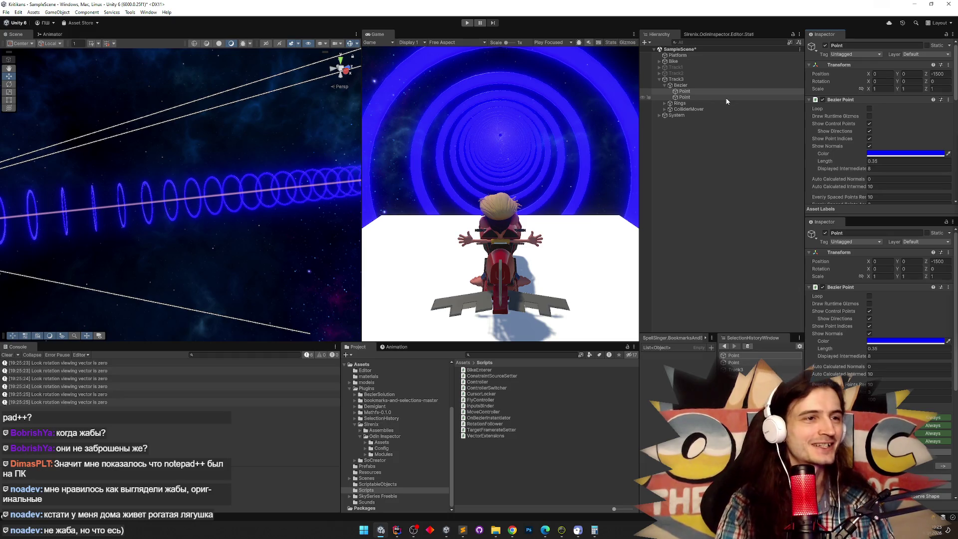
{"action": "key", "text": "f"}
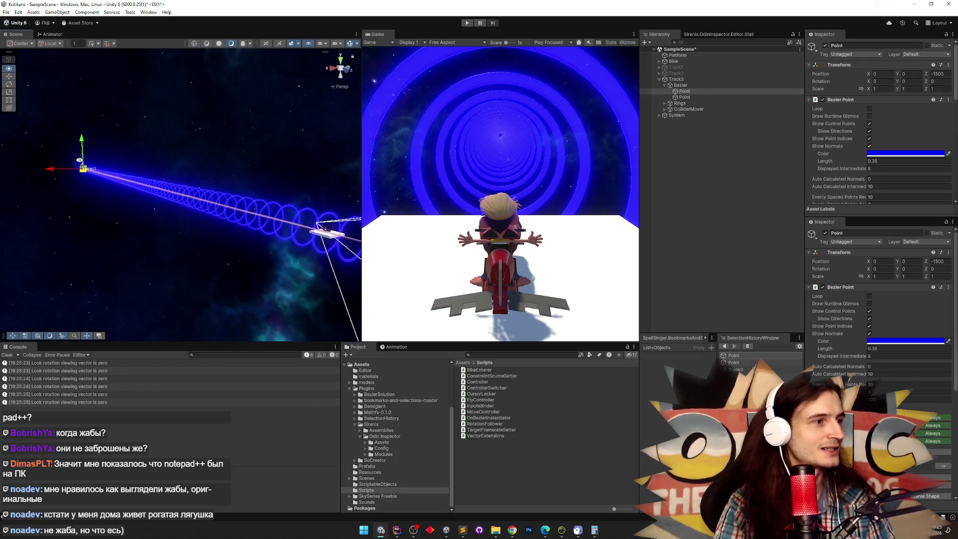
{"action": "left_click_drag", "start_coordinate": [79, 160], "coordinate": [229, 167]}
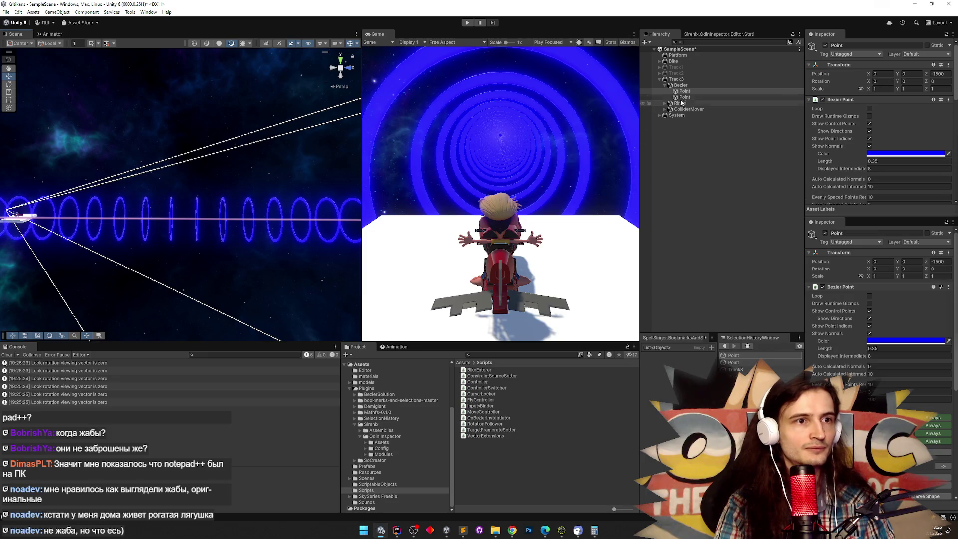
Play-test the ring track watching the Bike, then stop and collapse the Bezier foldout
{"action": "left_click", "coordinate": [695, 90]}
{"action": "key", "text": "Up"}
{"action": "key", "text": "Down"}
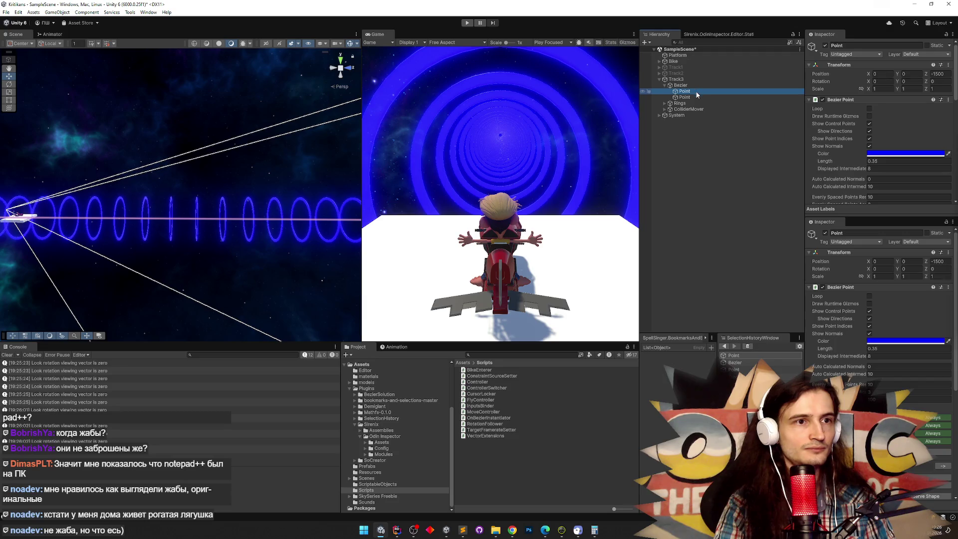
{"action": "left_click", "coordinate": [695, 97]}
{"action": "left_click", "coordinate": [579, 127]}
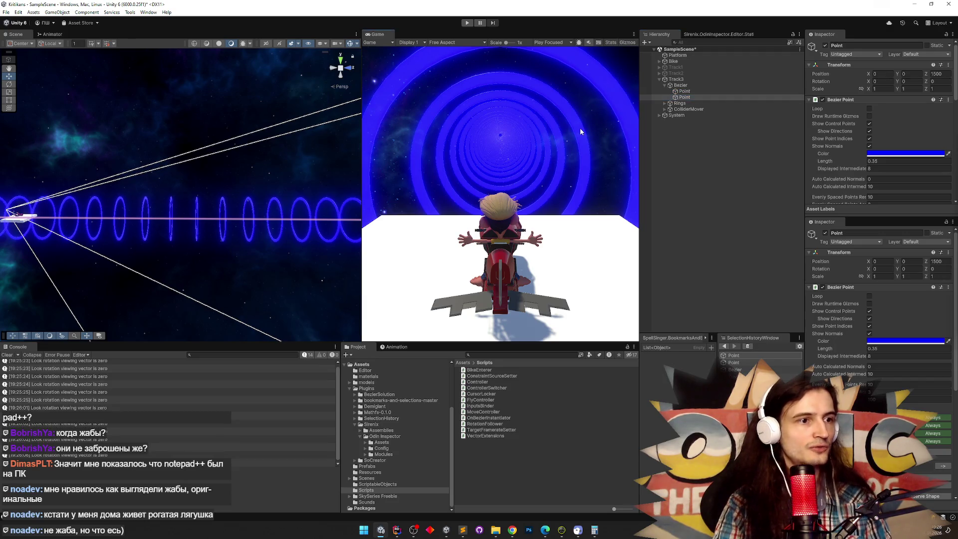
{"action": "key", "text": "ctrl+p"}
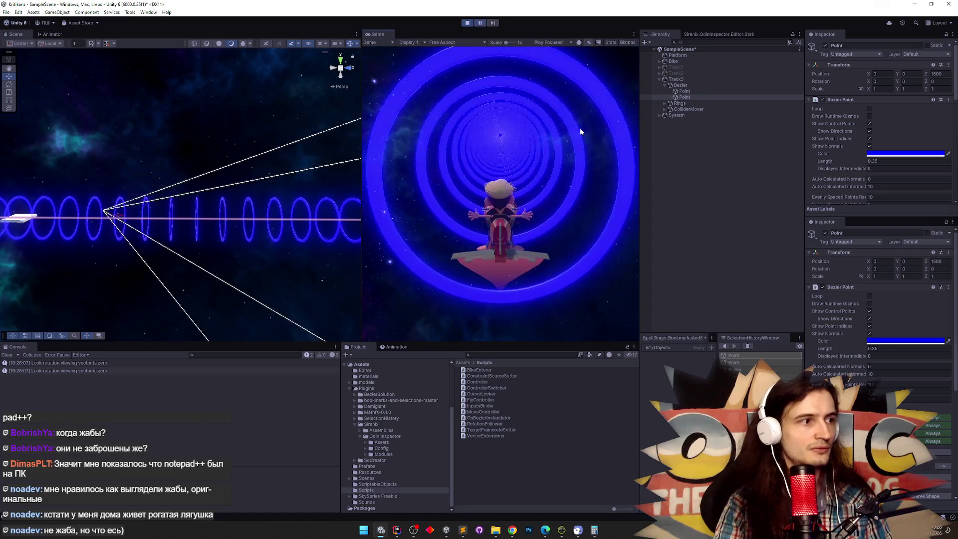
{"action": "left_click", "coordinate": [702, 61]}
{"action": "left_click", "coordinate": [526, 115]}
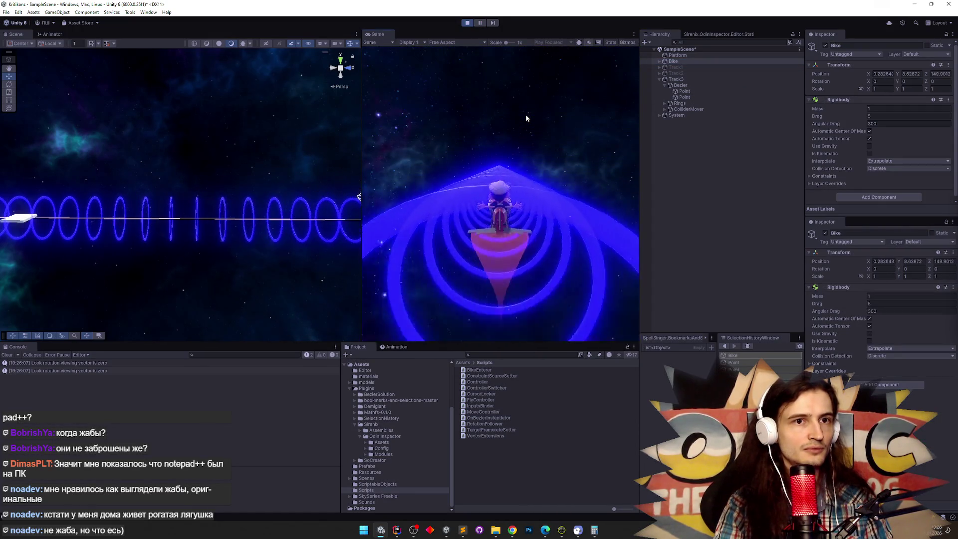
{"action": "key", "text": "ctrl+p"}
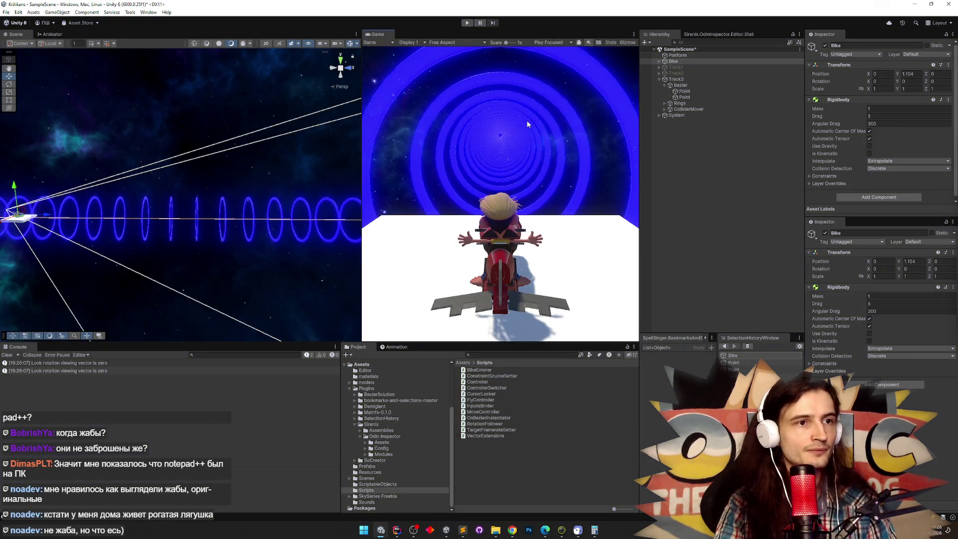
{"action": "left_click", "coordinate": [664, 85]}
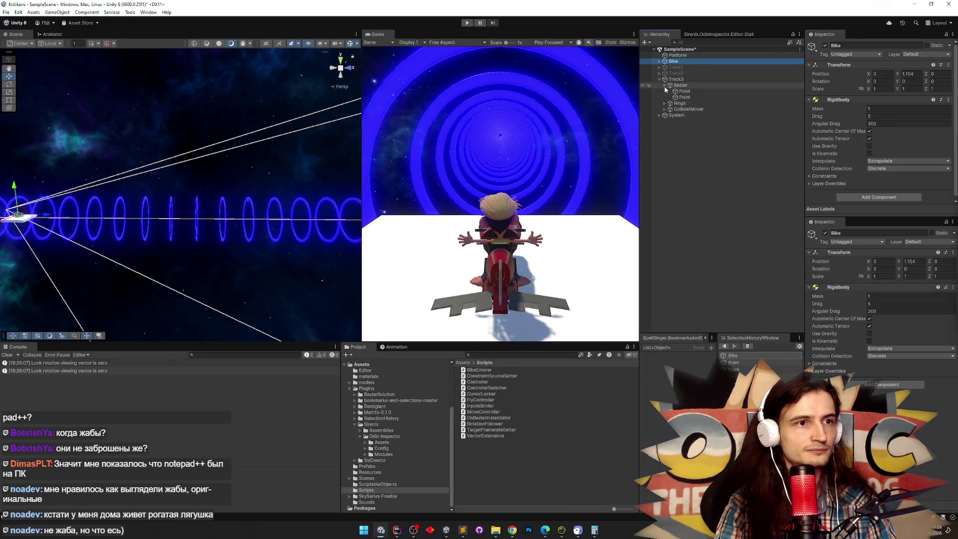
Add an empty GameObject named 'Teleporter' under Track3, then open MoveController.cs in the code editor
{"action": "right_click", "coordinate": [680, 80]}
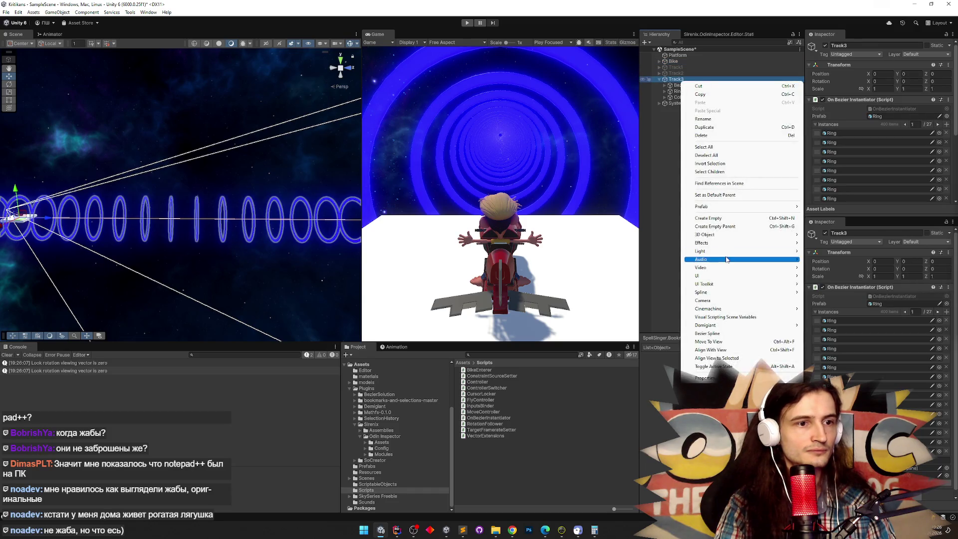
{"action": "left_click", "coordinate": [716, 220]}
{"action": "type", "text": "Еудуыц"}
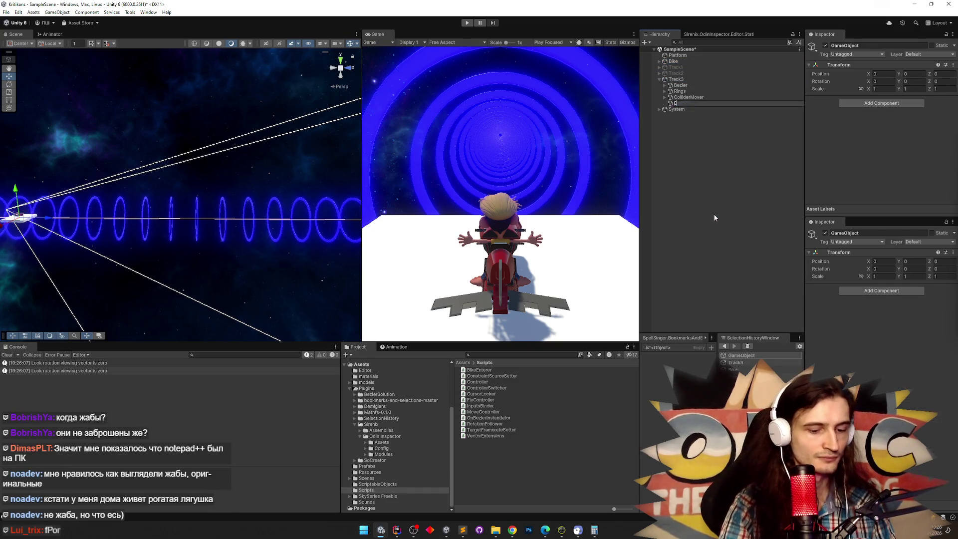
{"action": "key", "text": "BackSpace"}
{"action": "key", "text": "BackSpace"}
{"action": "type", "text": "щкеук"}
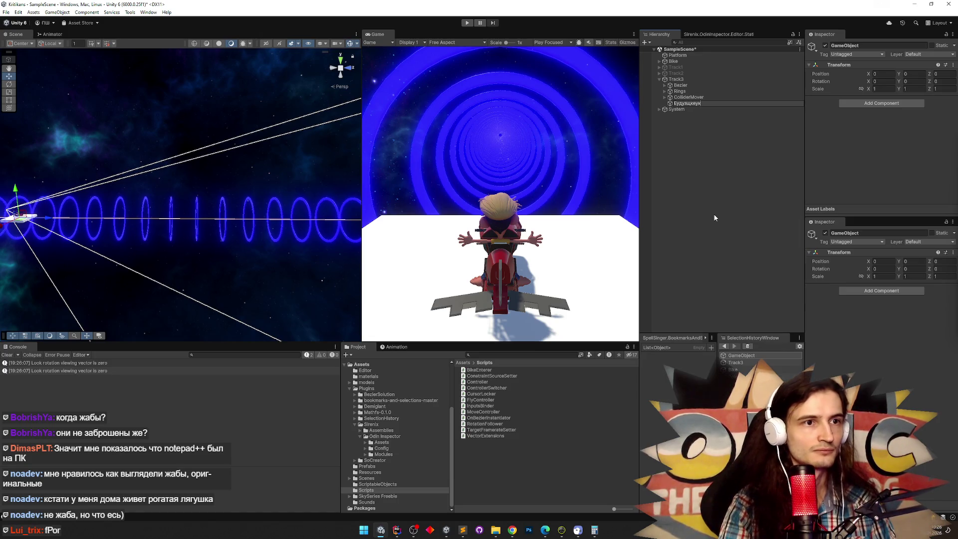
{"action": "key", "text": "ctrl+a"}
{"action": "type", "text": "Tele"}
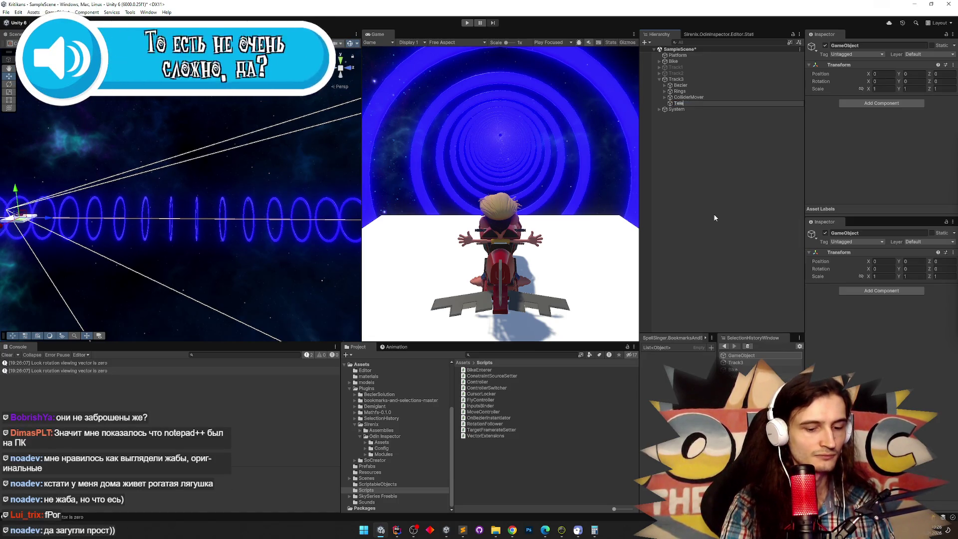
{"action": "type", "text": "porter"}
{"action": "key", "text": "Return"}
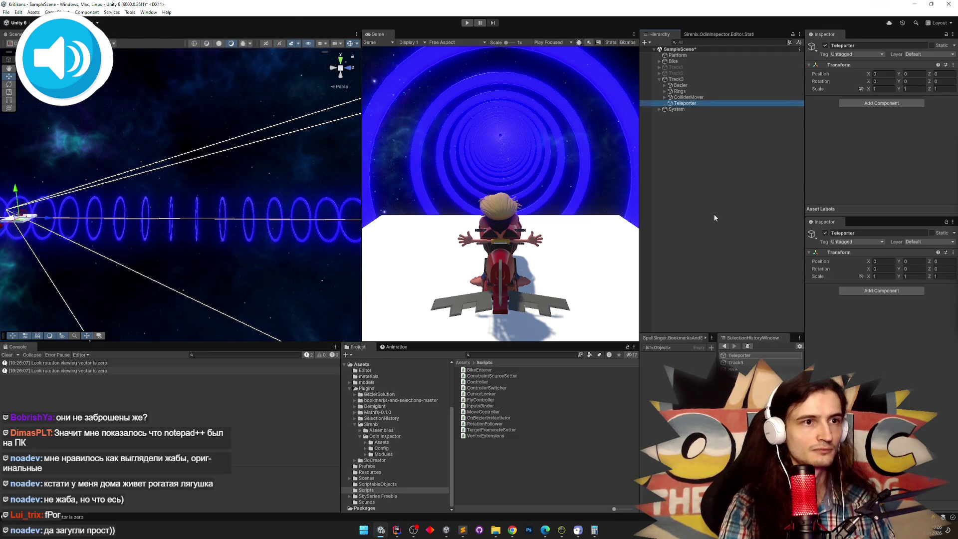
{"action": "double_click", "coordinate": [483, 412]}
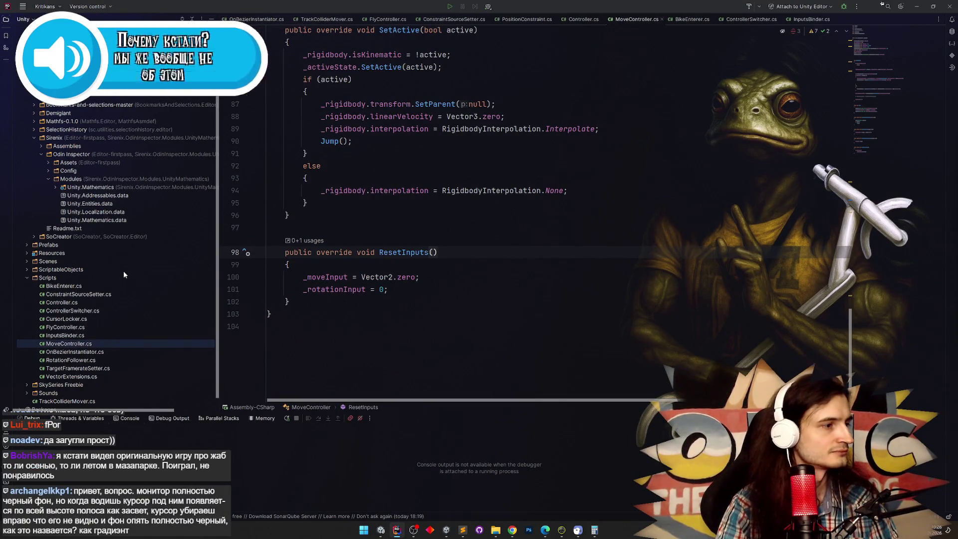
{"action": "scroll", "coordinate": [124, 324], "scroll_direction": "down", "scroll_amount": 2}
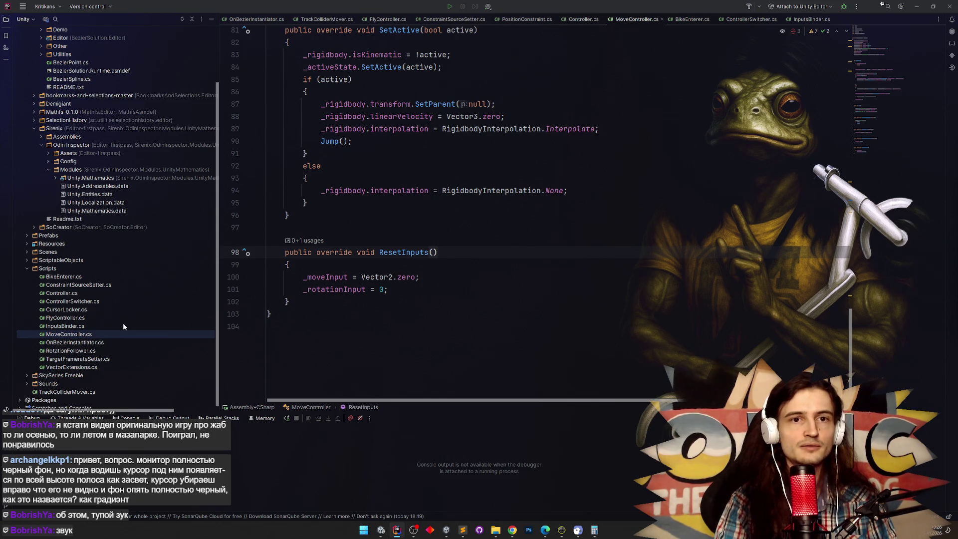
Search Google for 'рогатая лягушка' in a new Chrome tab and view the image results
{"action": "left_click", "coordinate": [512, 529]}
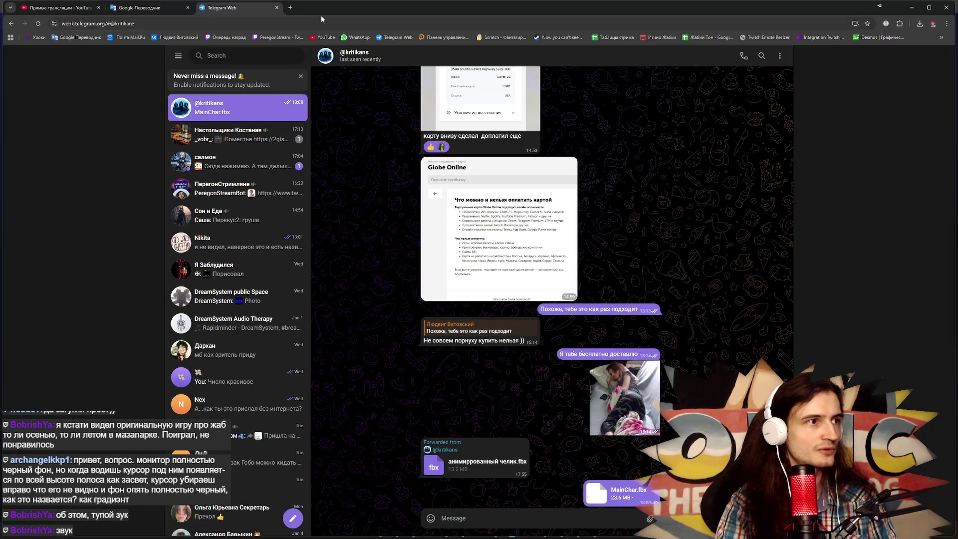
{"action": "left_click", "coordinate": [291, 7]}
{"action": "type", "text": "рогат"}
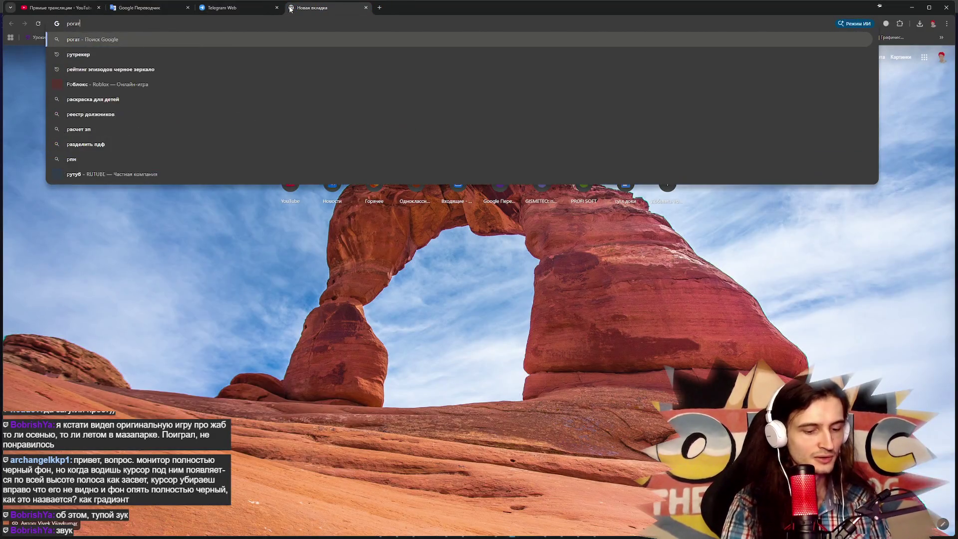
{"action": "type", "text": "ая лягушка"}
{"action": "key", "text": "Return"}
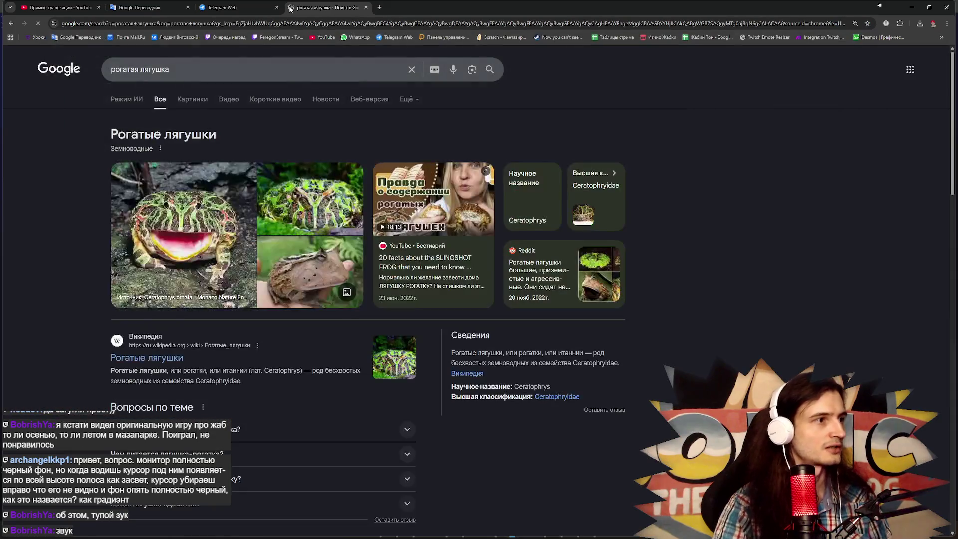
{"action": "left_click", "coordinate": [179, 101]}
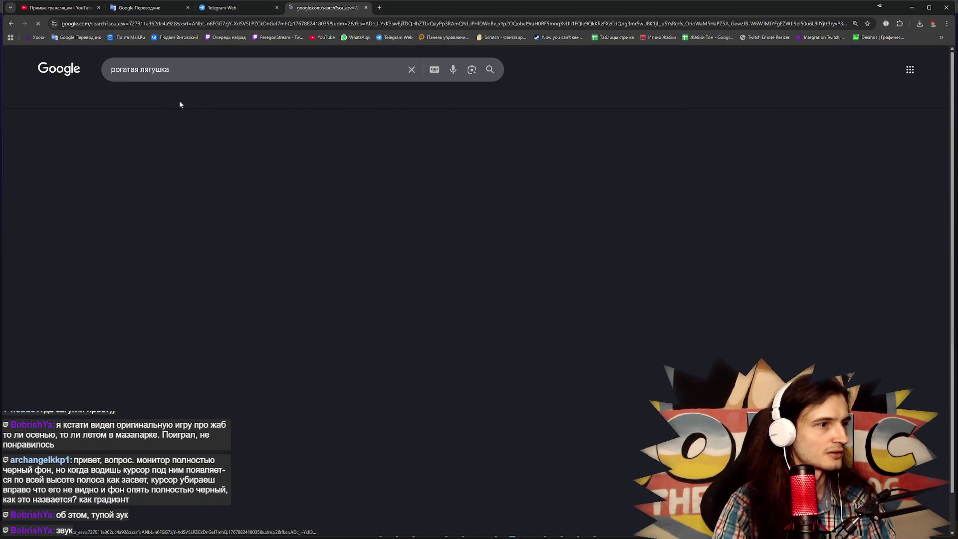
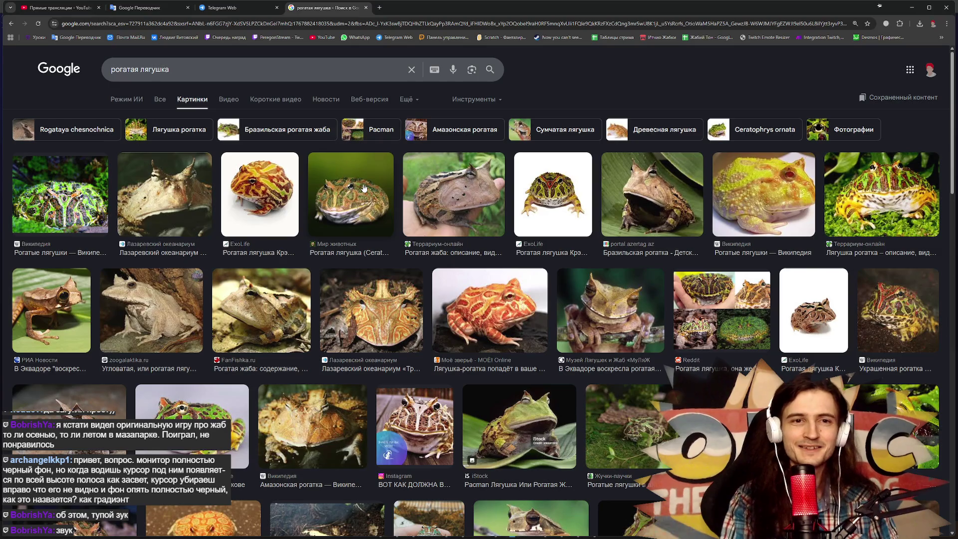
Minimize Chrome and its horned-frog image results to get back to the code editor
{"action": "left_click", "coordinate": [912, 7]}
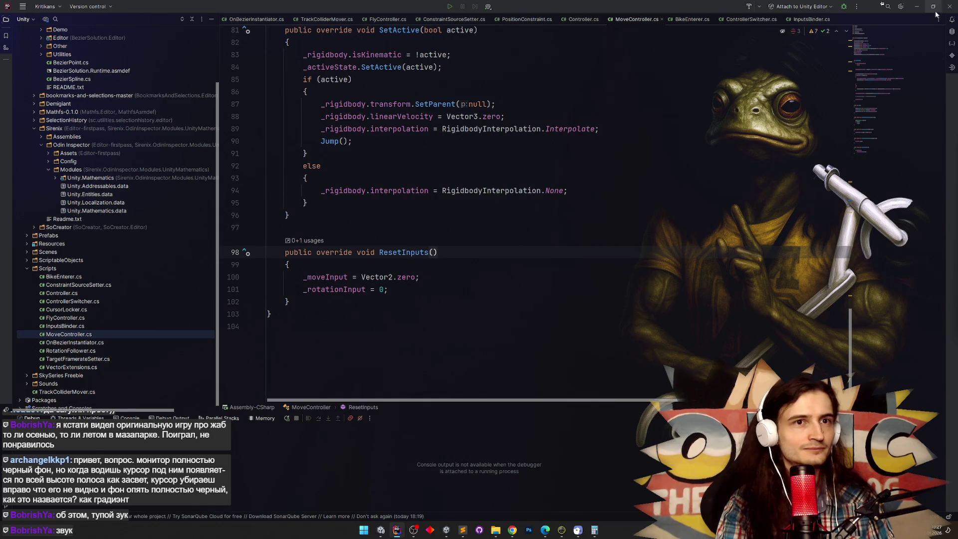
Return to Rider's MoveController.cs and bring up the New in This Directory file-type menu
{"action": "left_click", "coordinate": [397, 530]}
{"action": "left_click", "coordinate": [397, 529]}
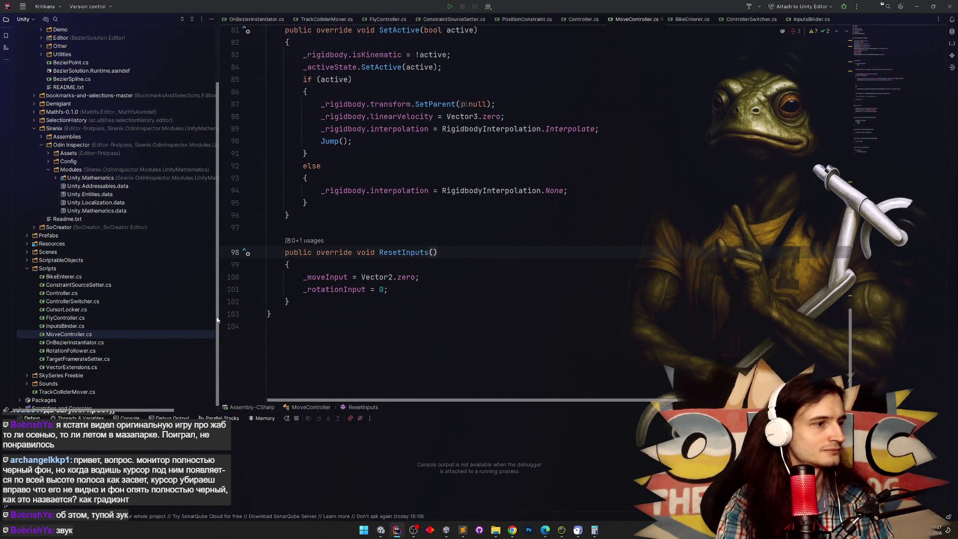
{"action": "scroll", "coordinate": [215, 279], "scroll_direction": "down", "scroll_amount": 1}
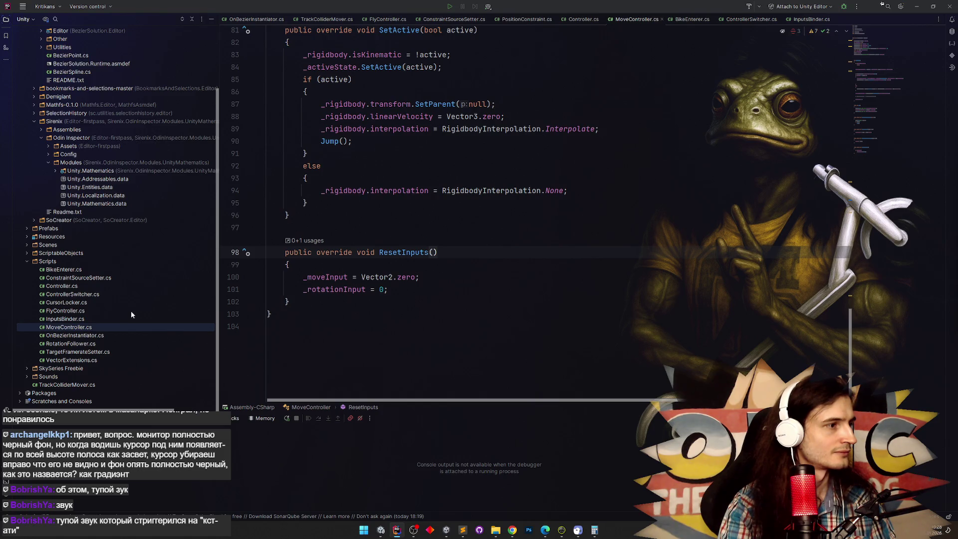
{"action": "key", "text": "ctrl+shift+t"}
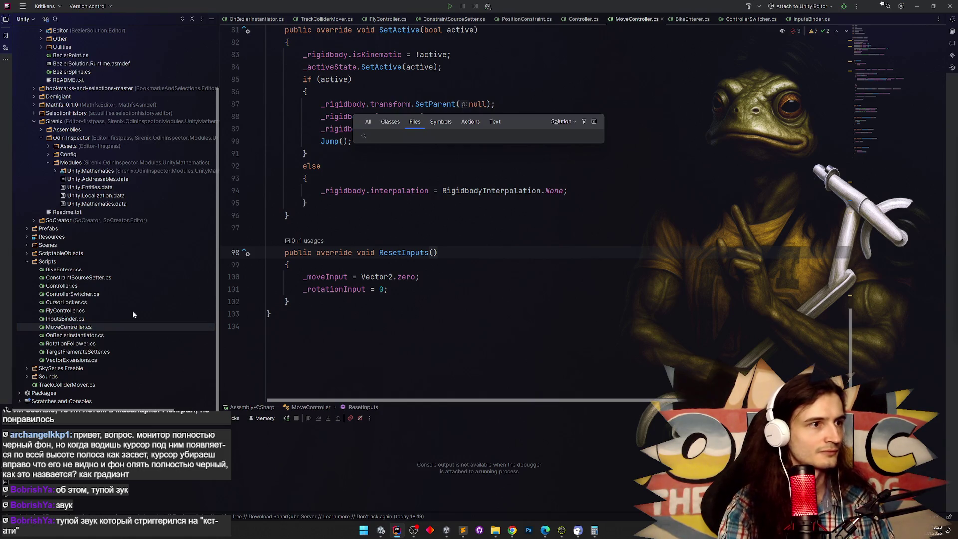
{"action": "key", "text": "Escape"}
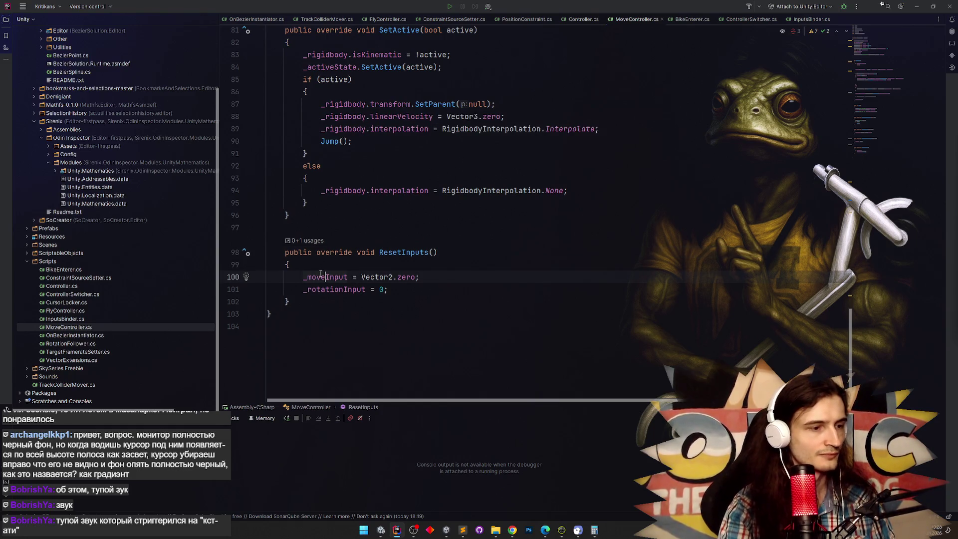
{"action": "key", "text": "super+s"}
{"action": "key", "text": "Escape"}
{"action": "key", "text": "alt+Insert"}
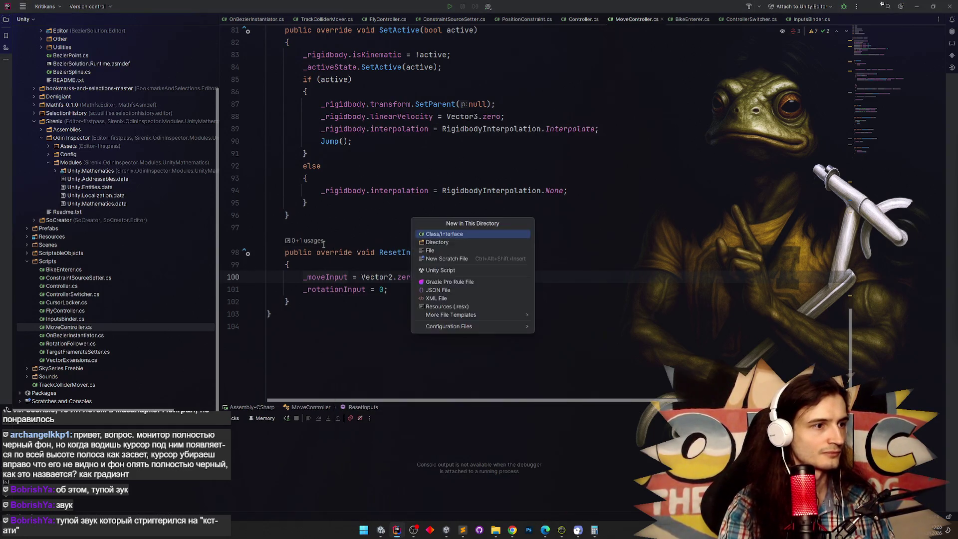
Create a new Unity MonoBehaviour script and rename its class to Teleporter
{"action": "key", "text": "Return"}
{"action": "type", "text": "Еудузщкеук"}
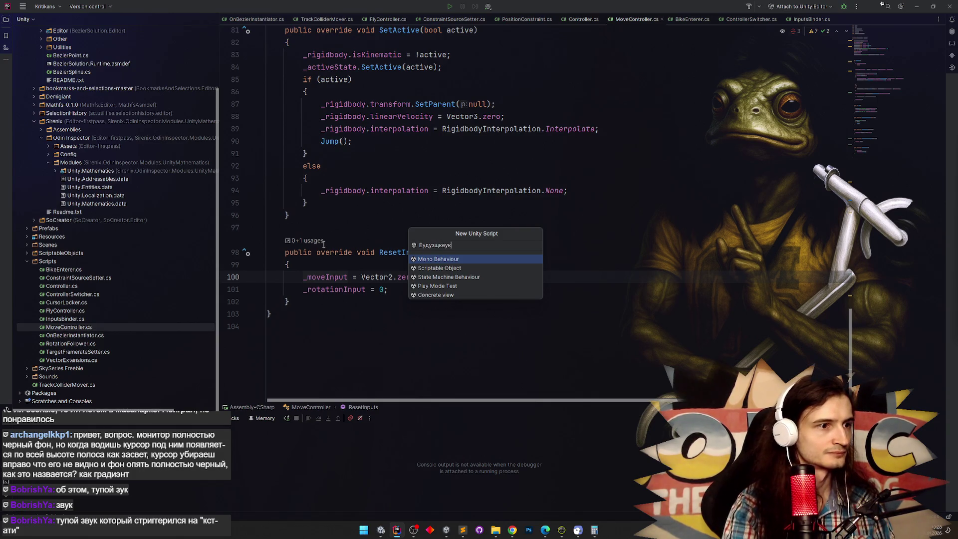
{"action": "key", "text": "Return"}
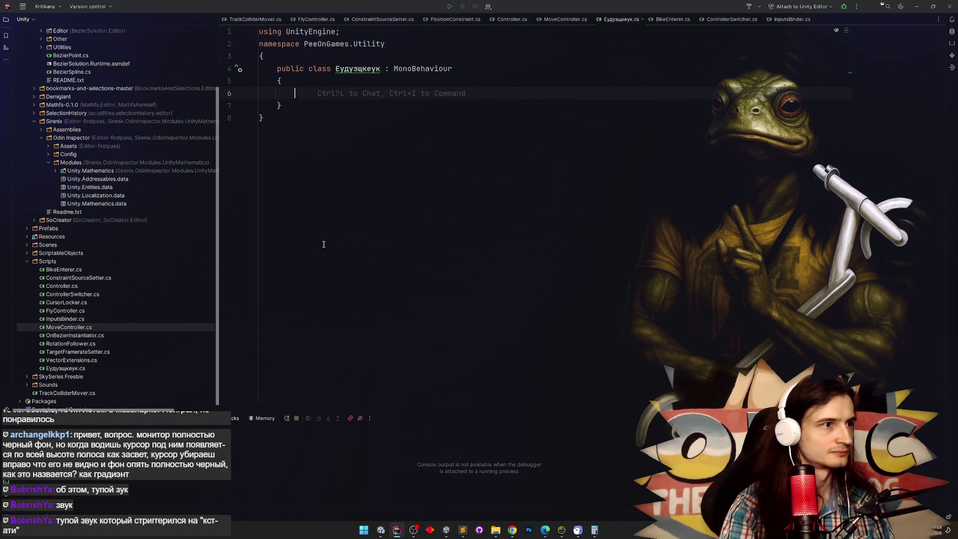
{"action": "left_click", "coordinate": [347, 81]}
{"action": "key", "text": "F2"}
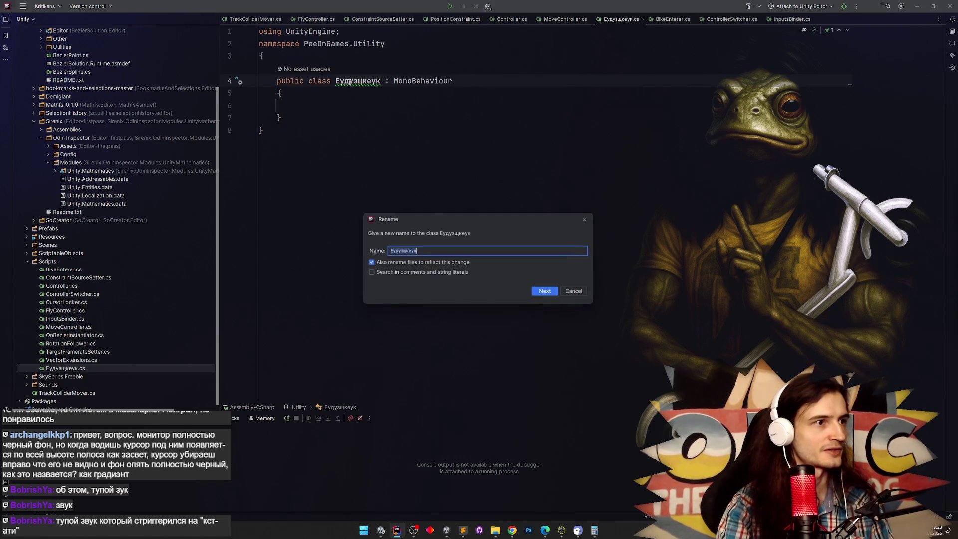
{"action": "type", "text": "Teleporter"}
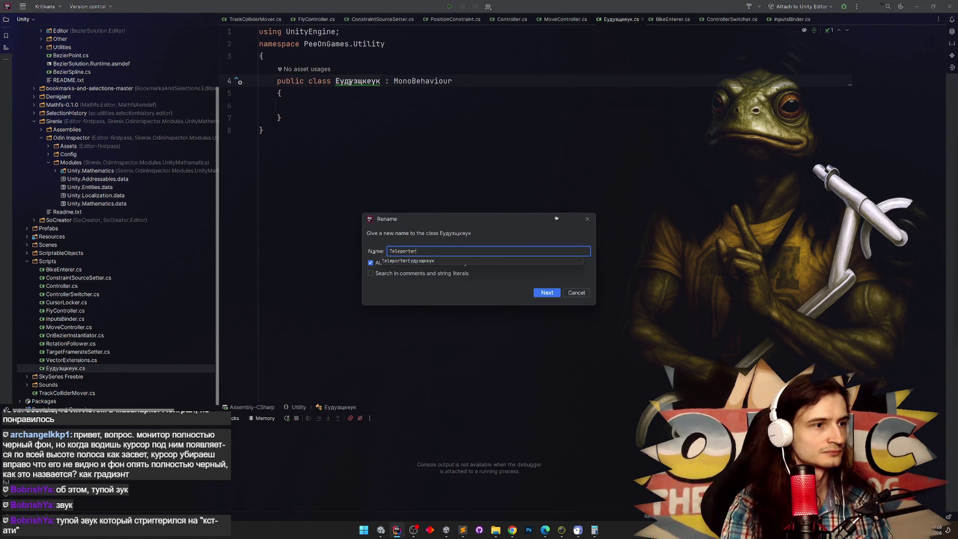
{"action": "key", "text": "Return"}
Add a [SerializeField] Rigidbody _target field using the sf template
{"action": "key", "text": "Down"}
{"action": "key", "text": "Down"}
{"action": "type", "text": "sf"}
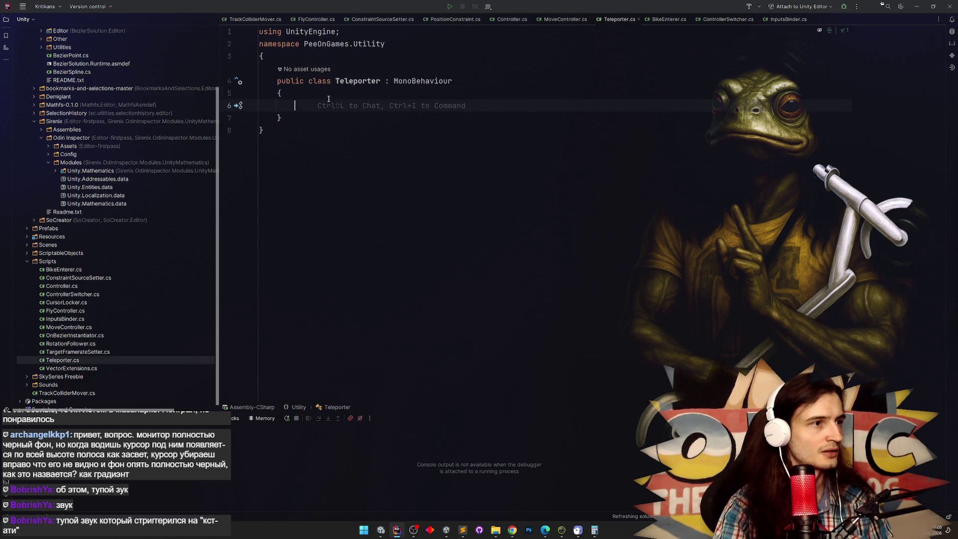
{"action": "key", "text": "Return"}
{"action": "type", "text": "Rigid"}
{"action": "key", "text": "Return"}
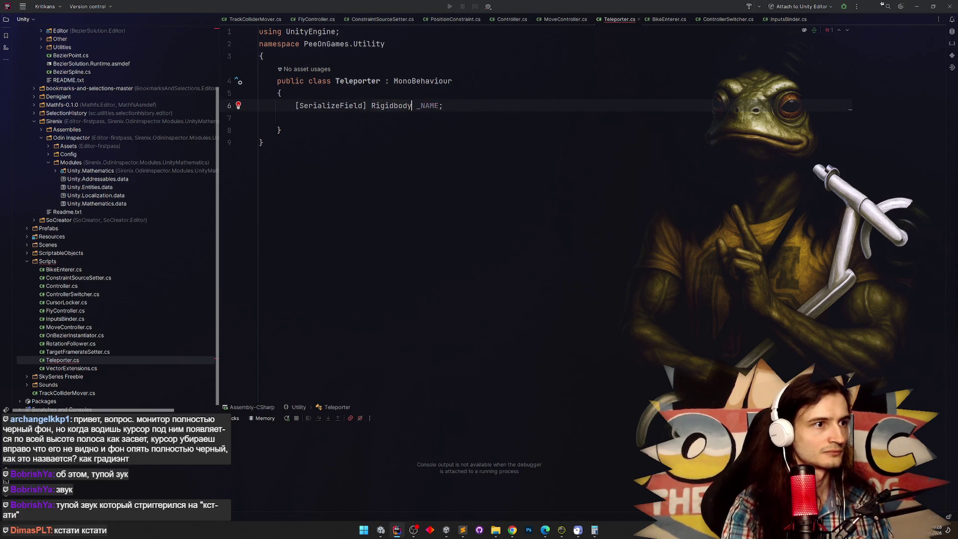
{"action": "key", "text": "Tab"}
{"action": "type", "text": "target"}
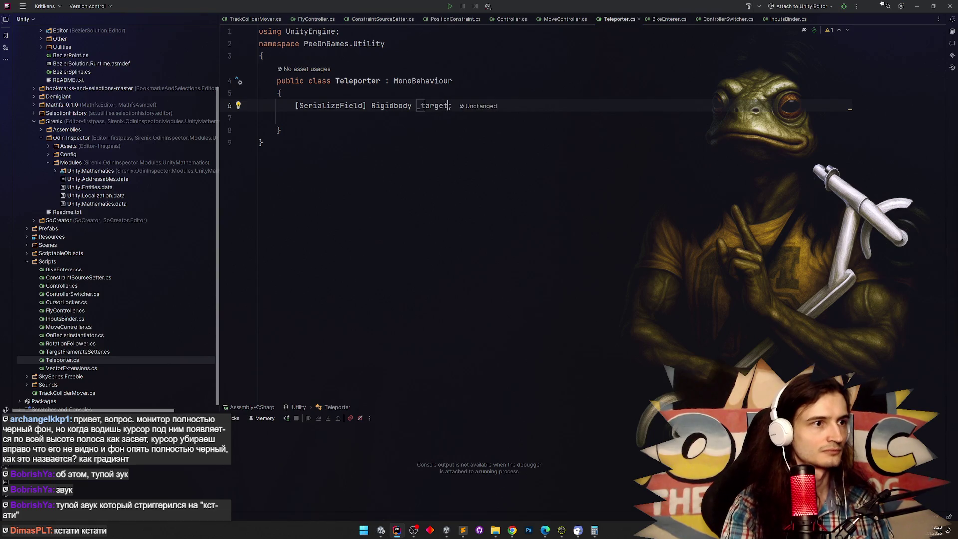
{"action": "left_click", "coordinate": [333, 125]}
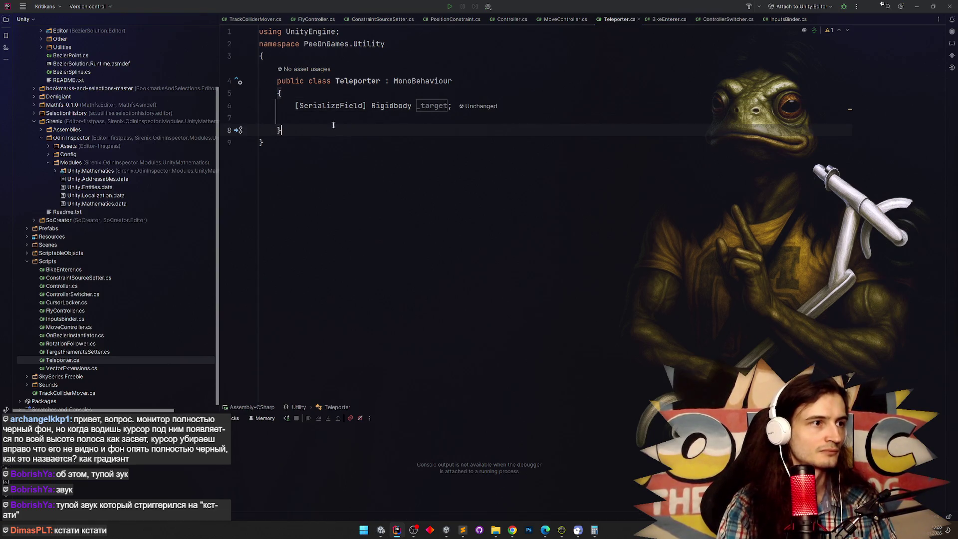
{"action": "left_click", "coordinate": [333, 118]}
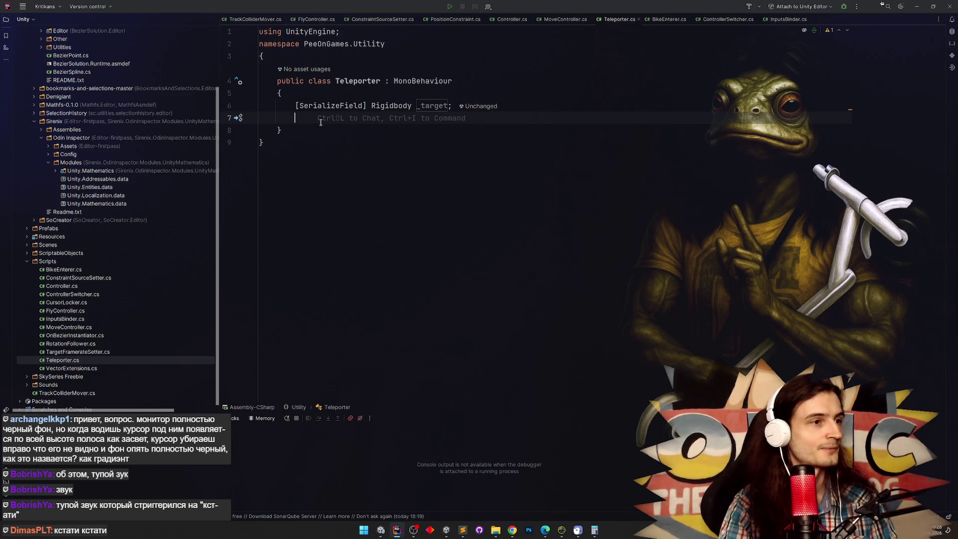
Try the suggested block-bodied Teleport() method, then remove it again
{"action": "left_click", "coordinate": [411, 105]}
{"action": "key", "text": "ctrl+d"}
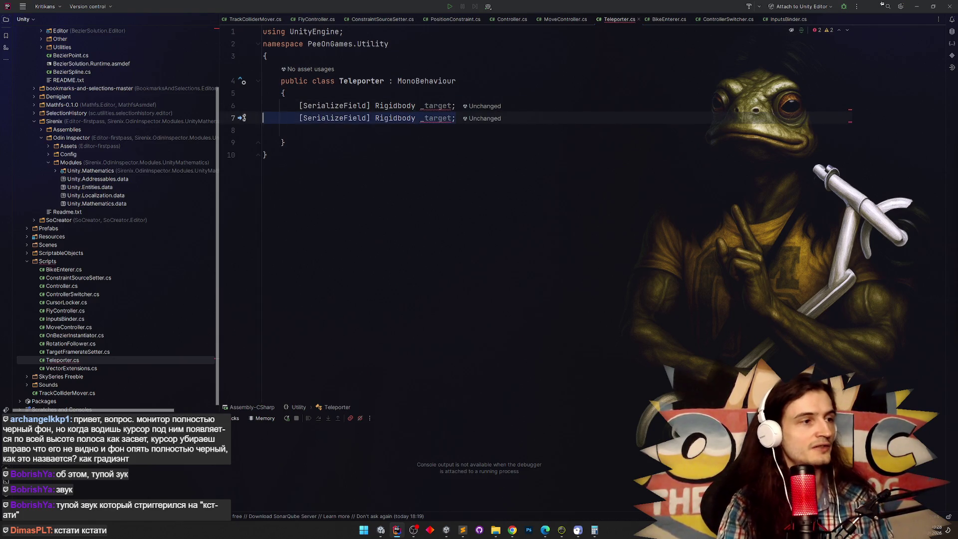
{"action": "key", "text": "ctrl+z"}
{"action": "left_click", "coordinate": [286, 123]}
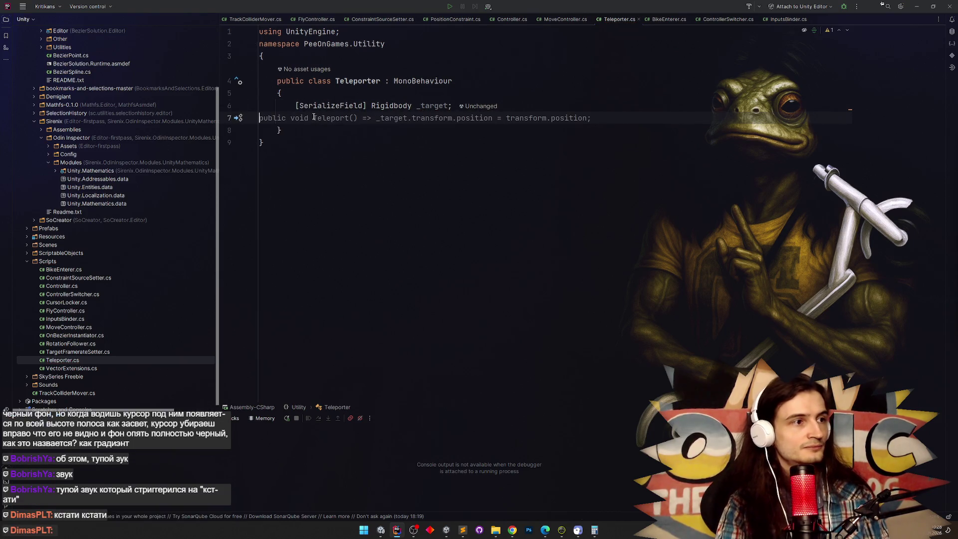
{"action": "key", "text": "Tab"}
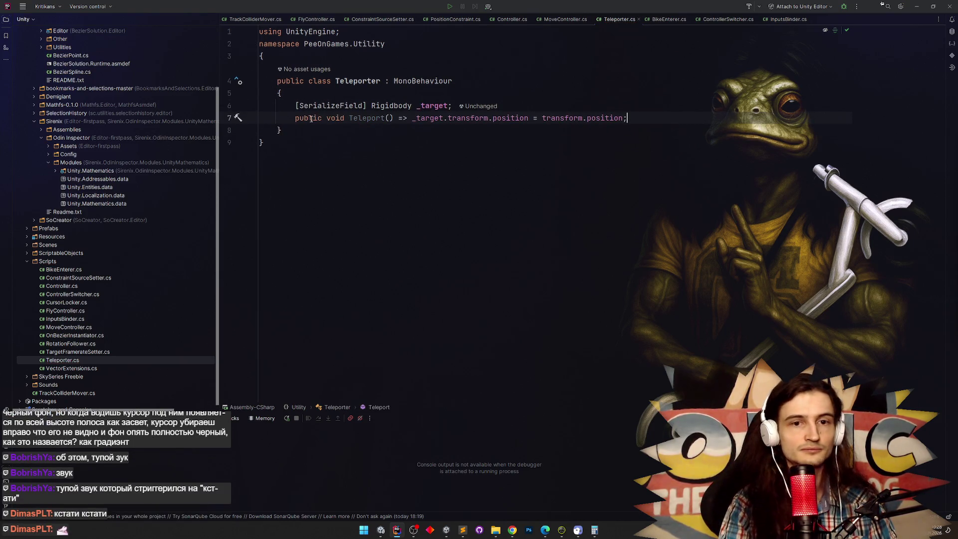
{"action": "key", "text": "alt+Return"}
{"action": "key", "text": "Return"}
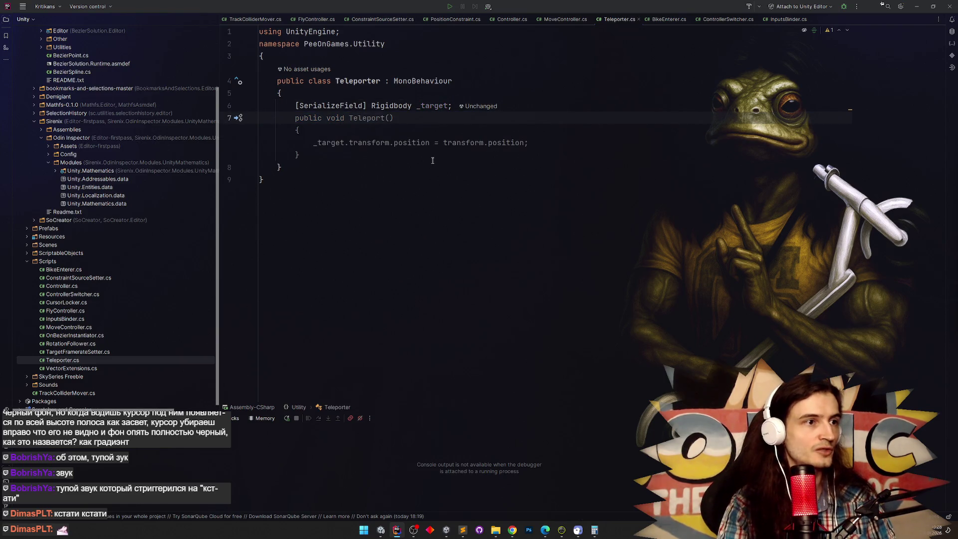
{"action": "key", "text": "ctrl+z"}
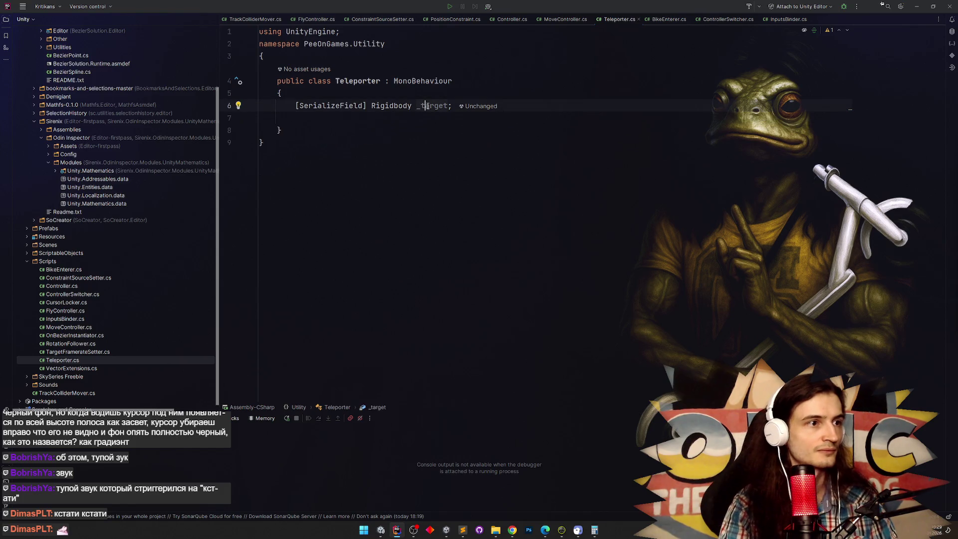
Duplicate the _target field line and select its Rigidbody type for retyping
{"action": "key", "text": "ctrl+z"}
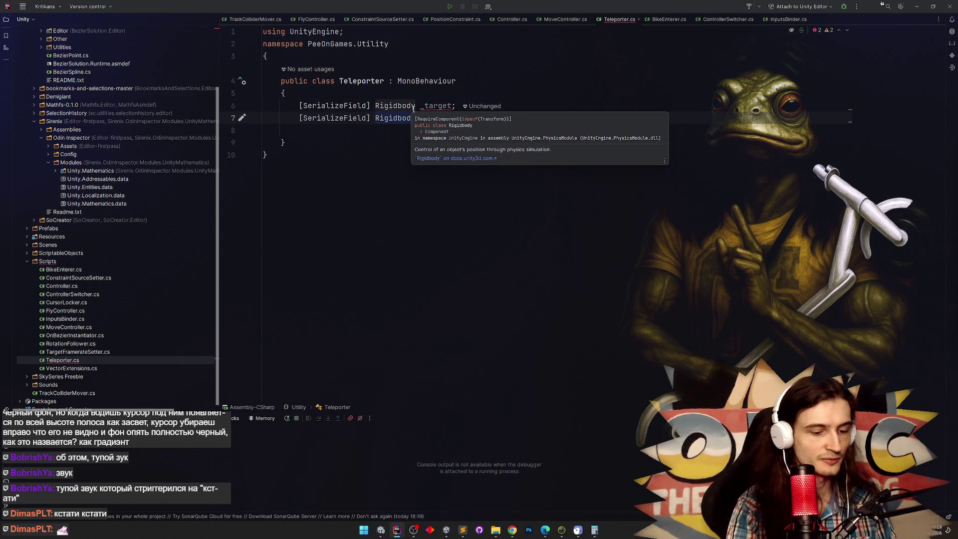
{"action": "left_click", "coordinate": [415, 106]}
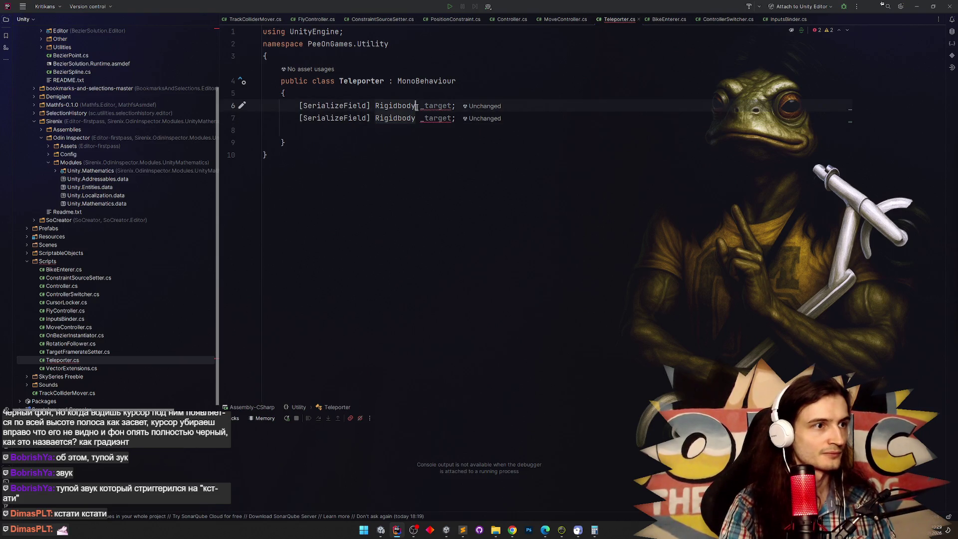
{"action": "double_click", "coordinate": [407, 105]}
Change line 6 to a serialized Transform[] _targets field and delete the duplicate line
{"action": "key", "text": "ctrl+space"}
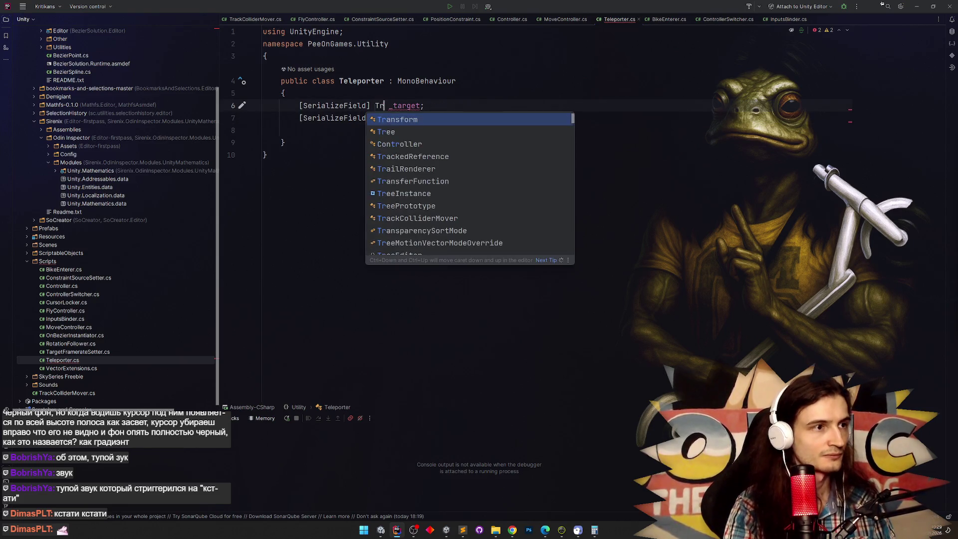
{"action": "key", "text": "Escape"}
{"action": "type", "text": "Trans"}
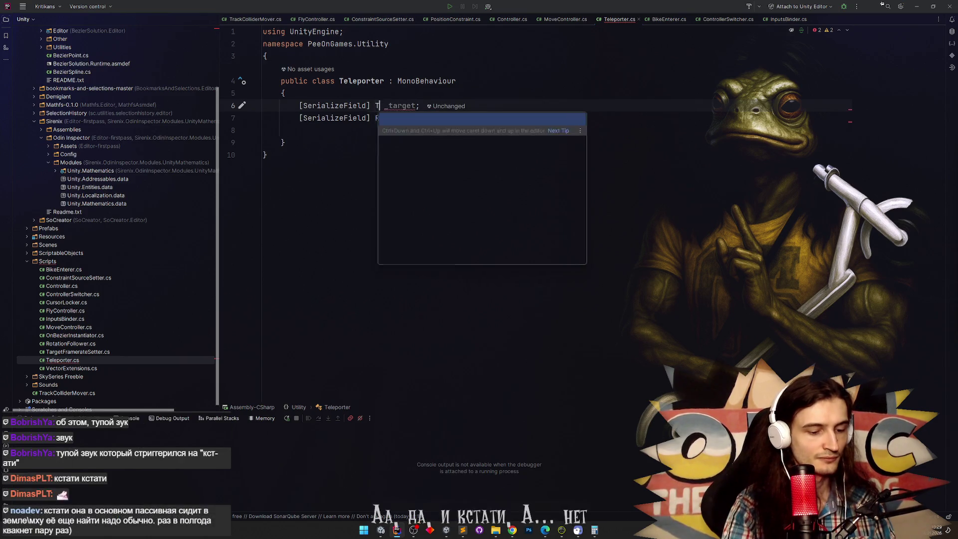
{"action": "type", "text": "form[]"}
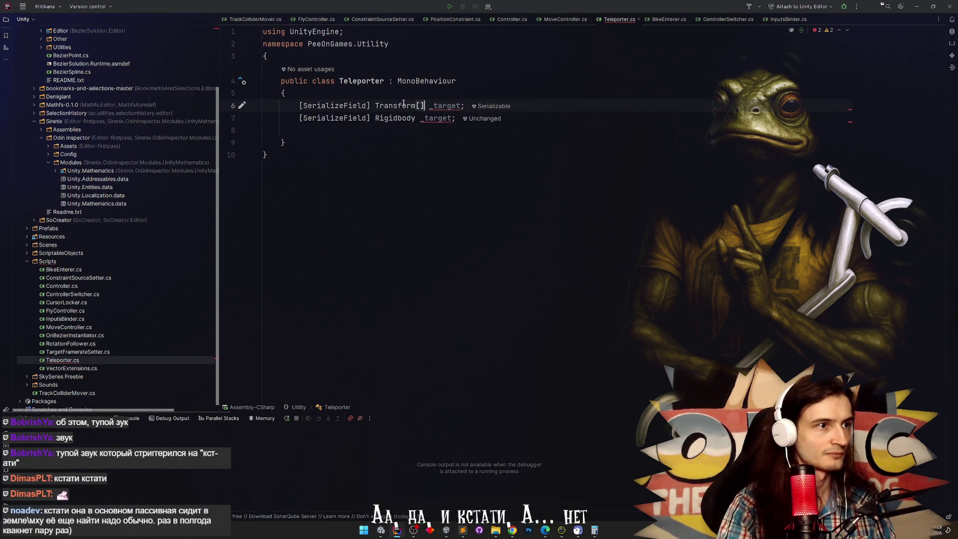
{"action": "double_click", "coordinate": [398, 119]}
{"action": "type", "text": "Transform"}
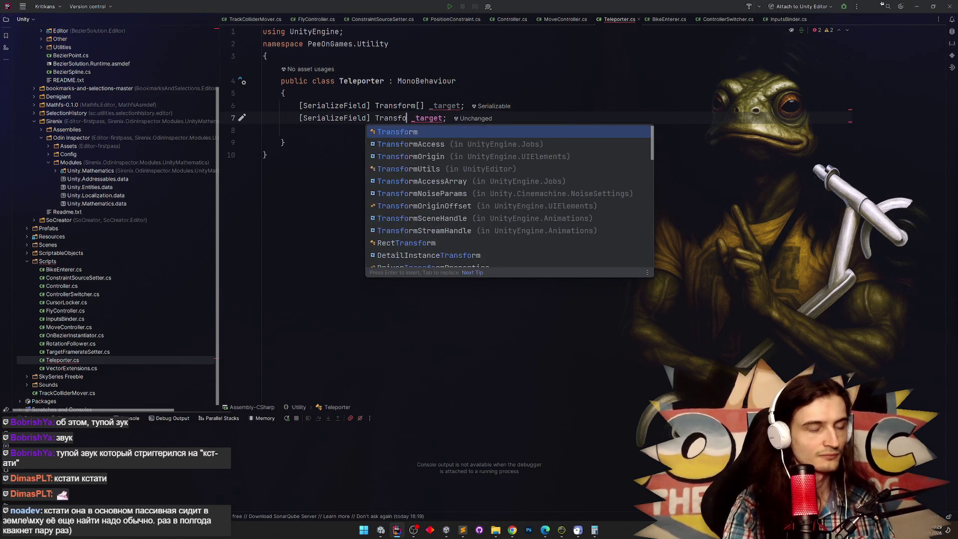
{"action": "type", "text": "[]"}
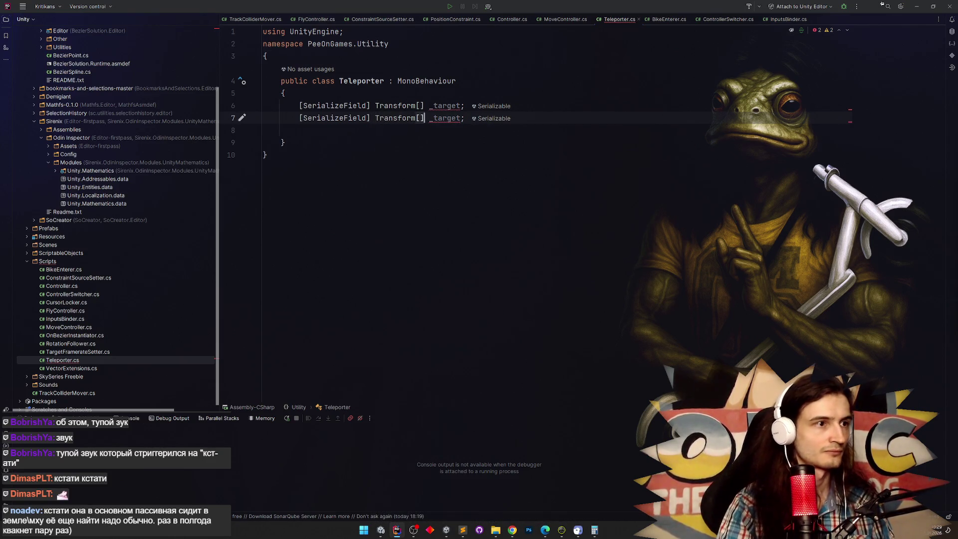
{"action": "left_click", "coordinate": [460, 105]}
{"action": "type", "text": "s"}
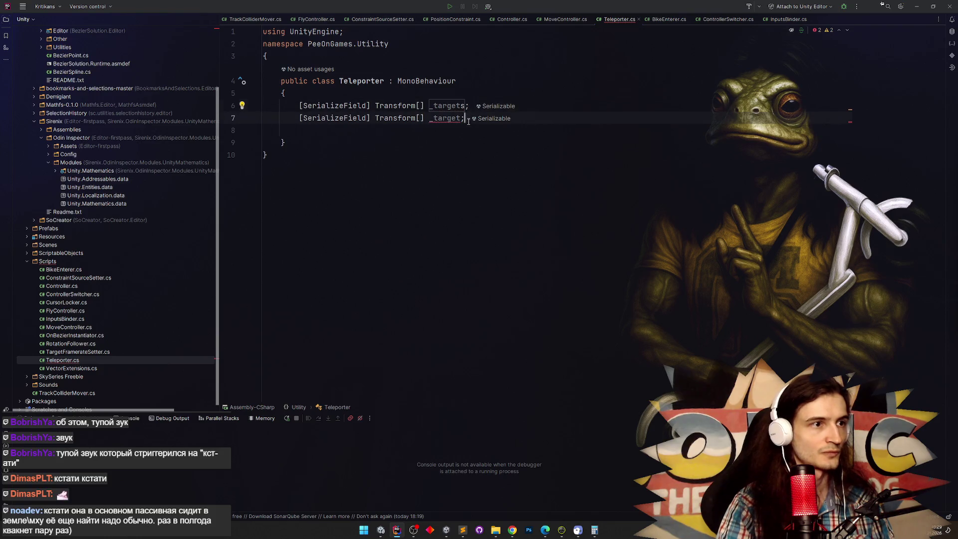
{"action": "left_click_drag", "start_coordinate": [464, 119], "coordinate": [266, 117]}
{"action": "key", "text": "Delete"}
{"action": "key", "text": "Delete"}
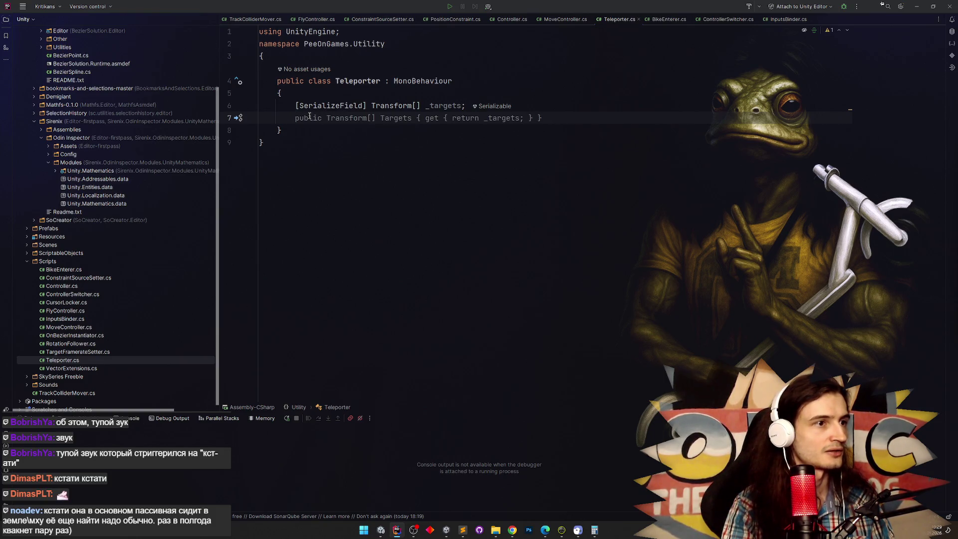
Duplicate that line as a single Transform field named _positionCheckSource
{"action": "key", "text": "Up"}
{"action": "key", "text": "ctrl+d"}
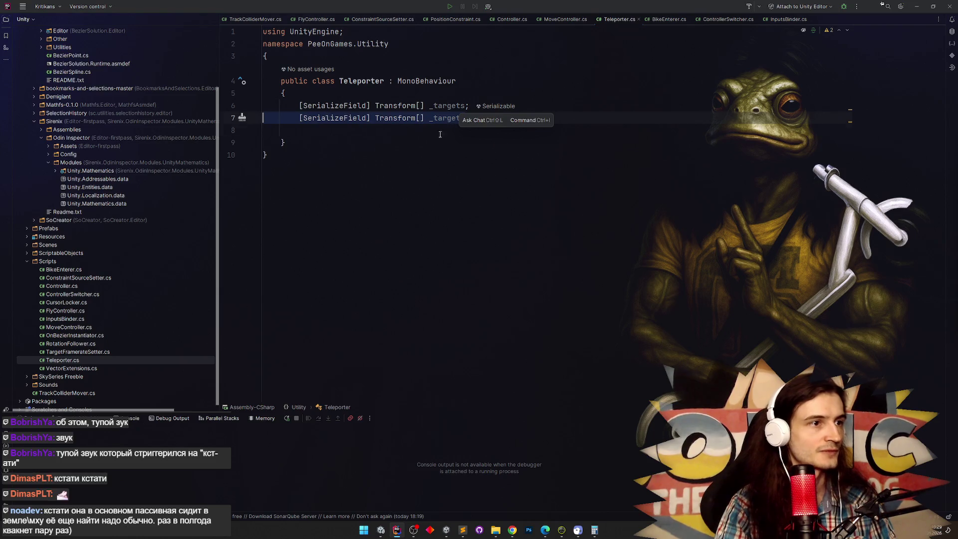
{"action": "left_click", "coordinate": [459, 119]}
{"action": "key", "text": "BackSpace"}
{"action": "key", "text": "ctrl+BackSpace"}
{"action": "type", "text": "positions"}
{"action": "key", "text": "Delete"}
{"action": "type", "text": "Source;"}
{"action": "key", "text": "ctrl+Left"}
{"action": "type", "text": "Check"}
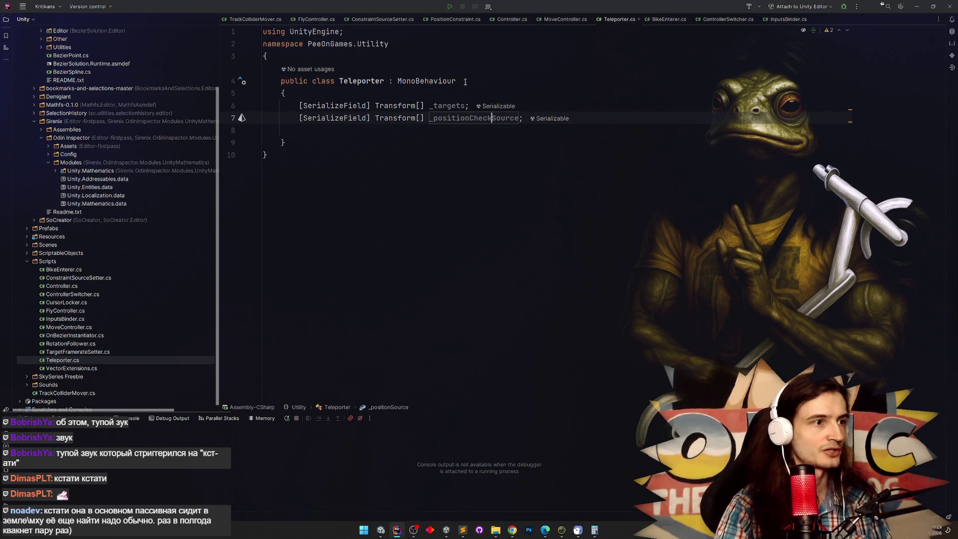
{"action": "left_click", "coordinate": [425, 117]}
{"action": "key", "text": "BackSpace"}
{"action": "key", "text": "BackSpace"}
{"action": "left_click", "coordinate": [429, 133]}
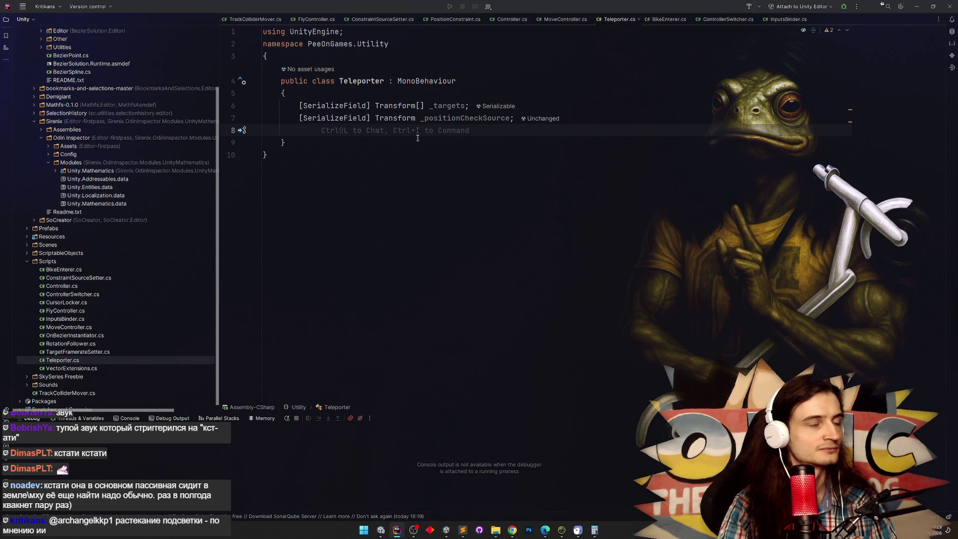
Accept the suggested [SerializeField] int _axisToCheck = 1; field
{"action": "key", "text": "Tab"}
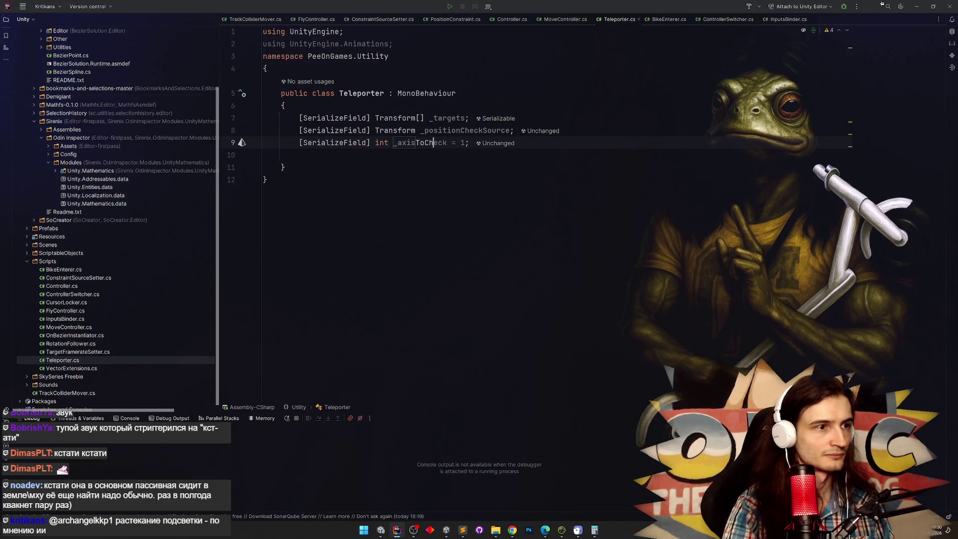
Drop the default 1 from _axisToCheck and insert a FixedUpdate method with an if
{"action": "key", "text": "Delete"}
{"action": "key", "text": "Delete"}
{"action": "key", "text": "Delete"}
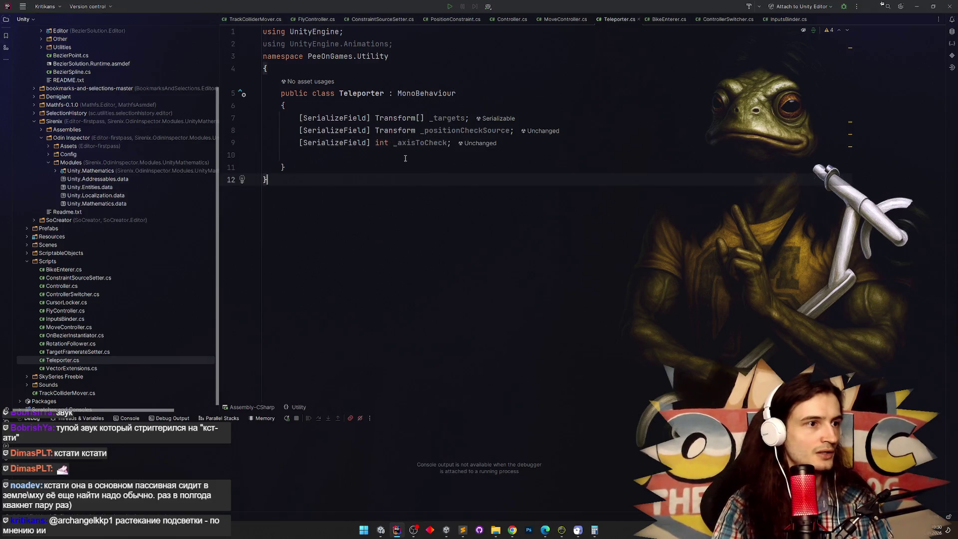
{"action": "left_click", "coordinate": [405, 155]}
{"action": "key", "text": "Return"}
{"action": "type", "text": "fix"}
{"action": "key", "text": "Return"}
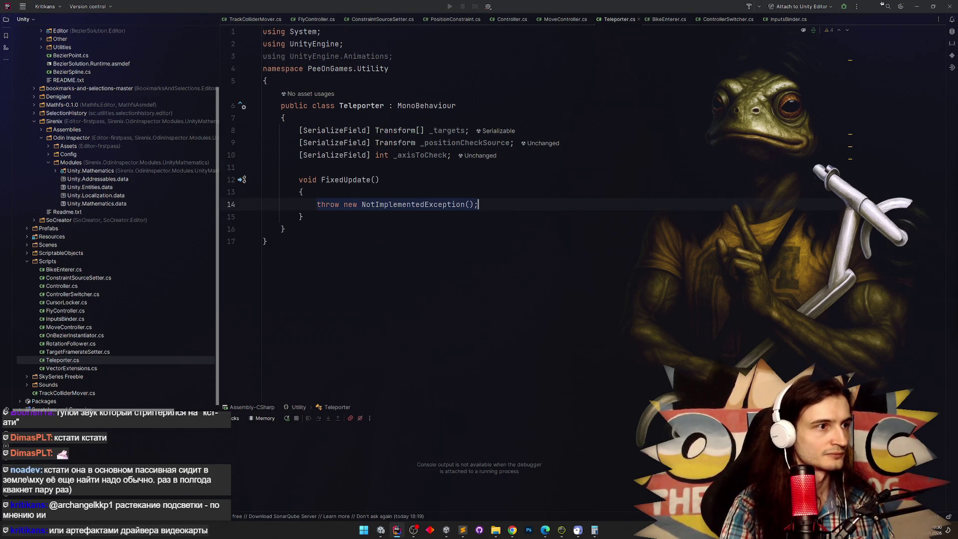
{"action": "type", "text": "if"}
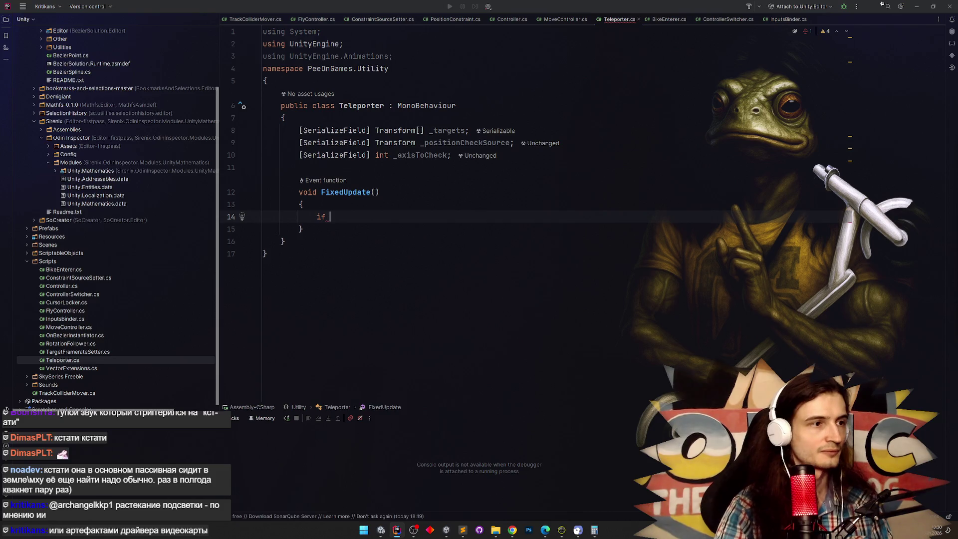
Duplicate the _axisToCheck line, then delete the extra copy
{"action": "key", "text": "Up"}
{"action": "key", "text": "Up"}
{"action": "key", "text": "Up"}
{"action": "left_click", "coordinate": [423, 155]}
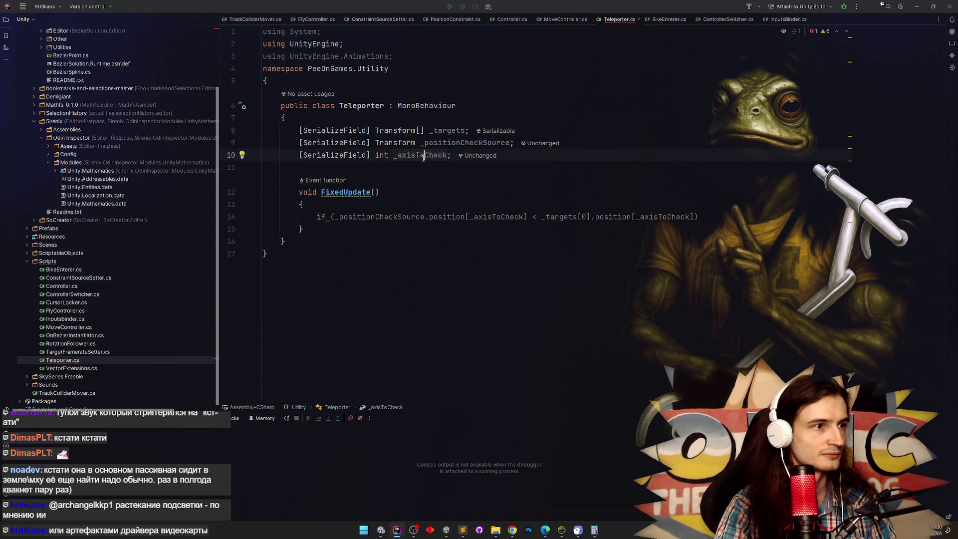
{"action": "key", "text": "ctrl+d"}
{"action": "key", "text": "Down"}
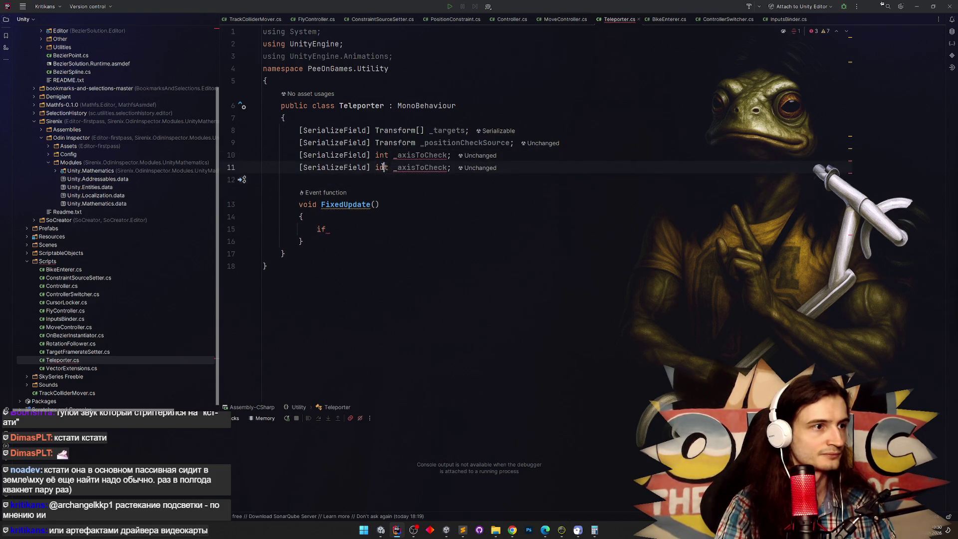
{"action": "key", "text": "Down"}
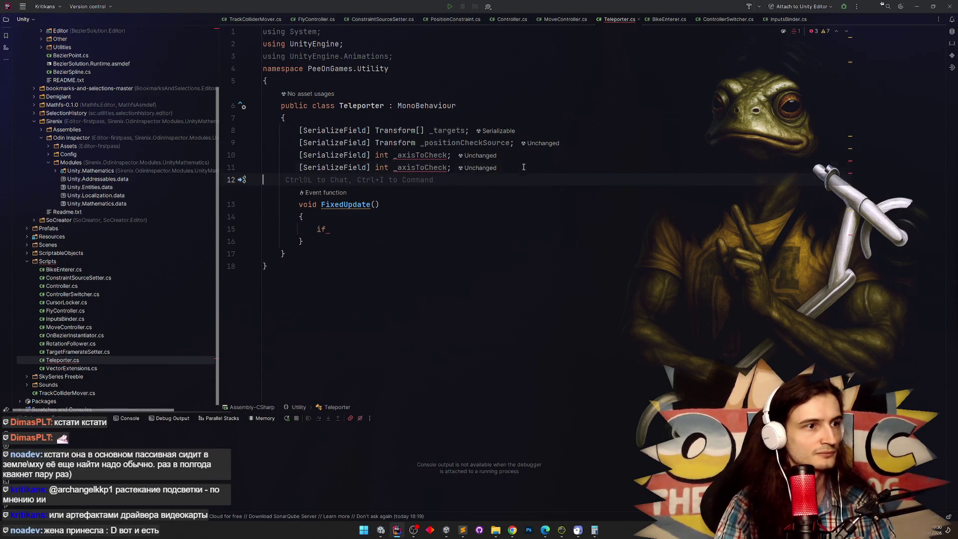
{"action": "key", "text": "Up"}
{"action": "key", "text": "ctrl+y"}
Write if (_positionCheckSource.position[_axisToCheck] > _targets[0].position[_axisToCheck])
{"action": "left_click", "coordinate": [361, 214]}
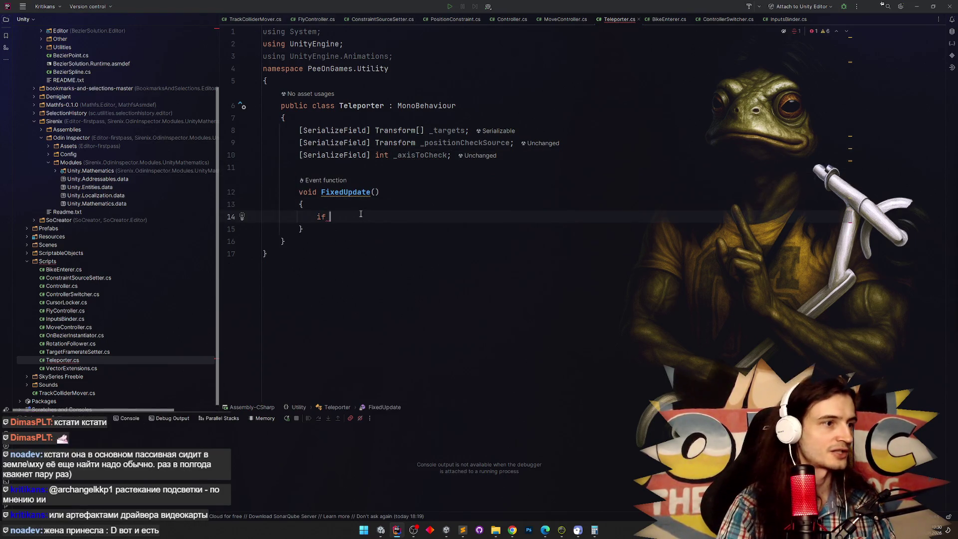
{"action": "type", "text": "()"}
{"action": "type", "text": "_positionCheckSource.position[_axisToCheck] < _targets[0].position[_axisToCheck])"}
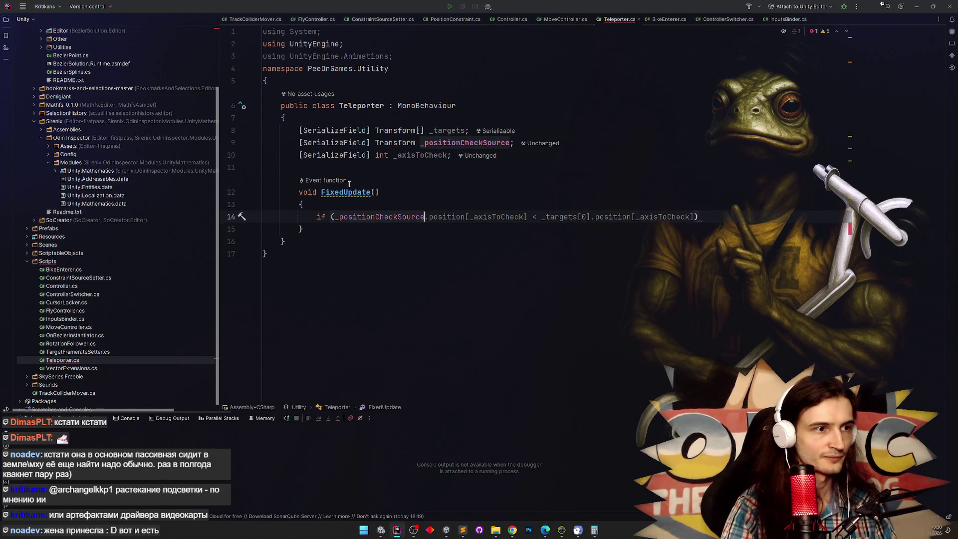
{"action": "key", "text": "Tab"}
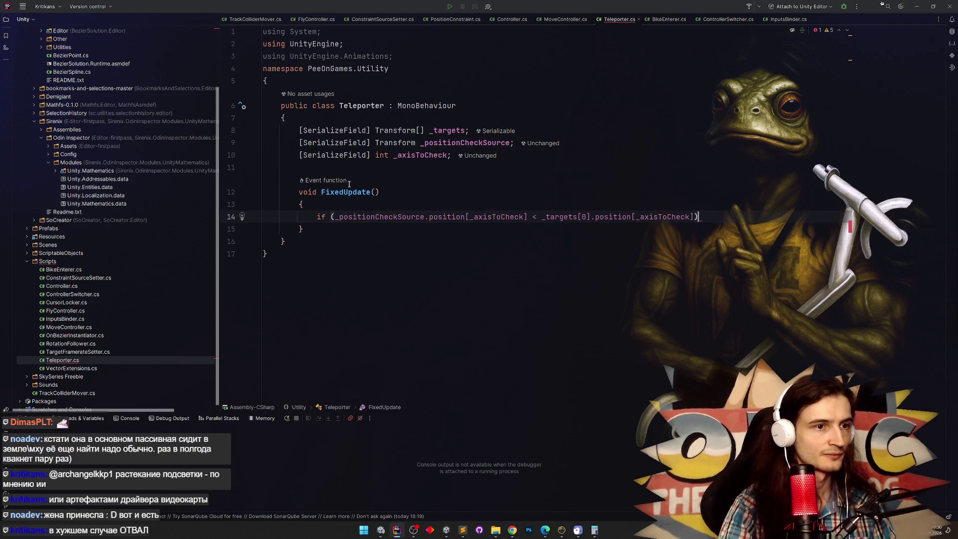
{"action": "left_click", "coordinate": [532, 216]}
{"action": "type", "text": "<"}
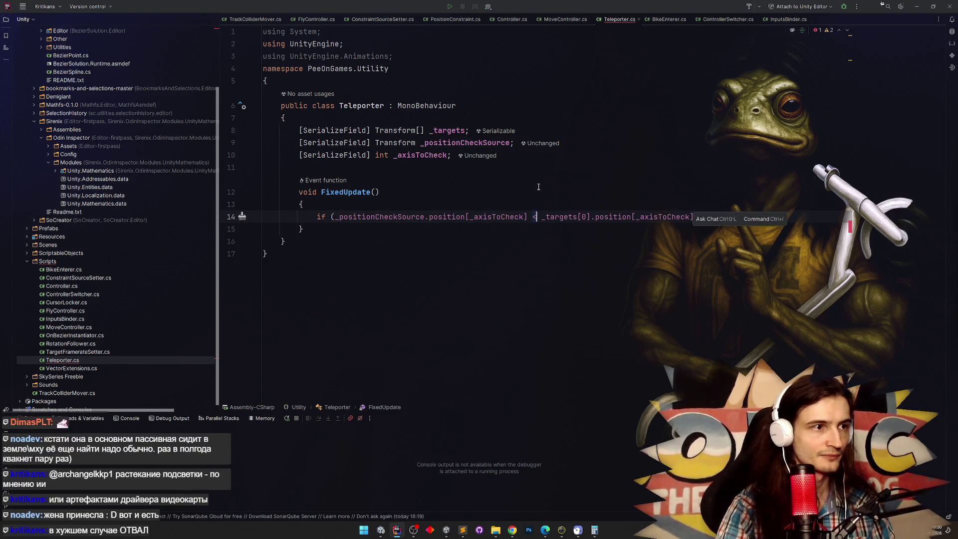
{"action": "key", "text": "BackSpace"}
{"action": "type", "text": ">"}
{"action": "left_click", "coordinate": [447, 161]}
{"action": "key", "text": "ctrl+d"}
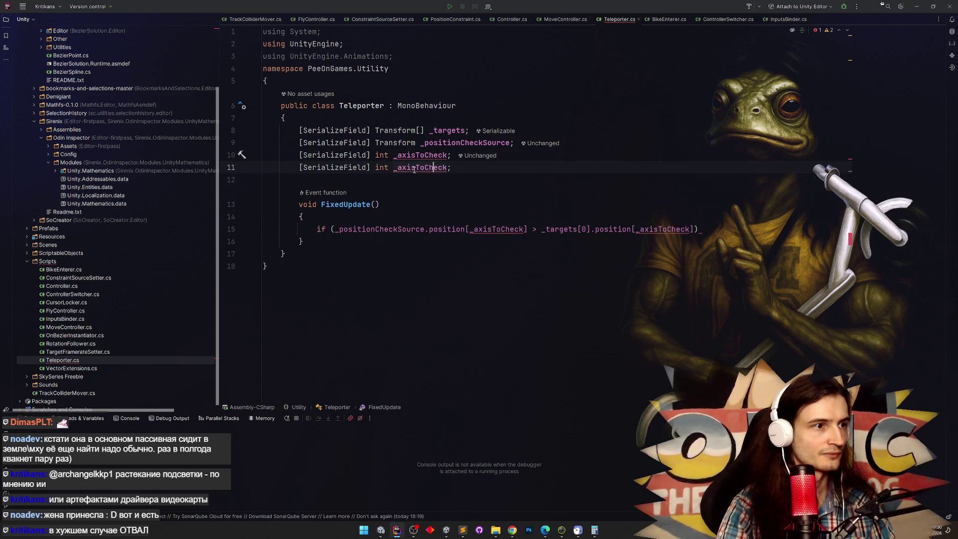
Turn the copied field line into [SerializeField] float _teleportValue
{"action": "key", "text": "ctrl+w"}
{"action": "key", "text": "BackSpace"}
{"action": "type", "text": "value"}
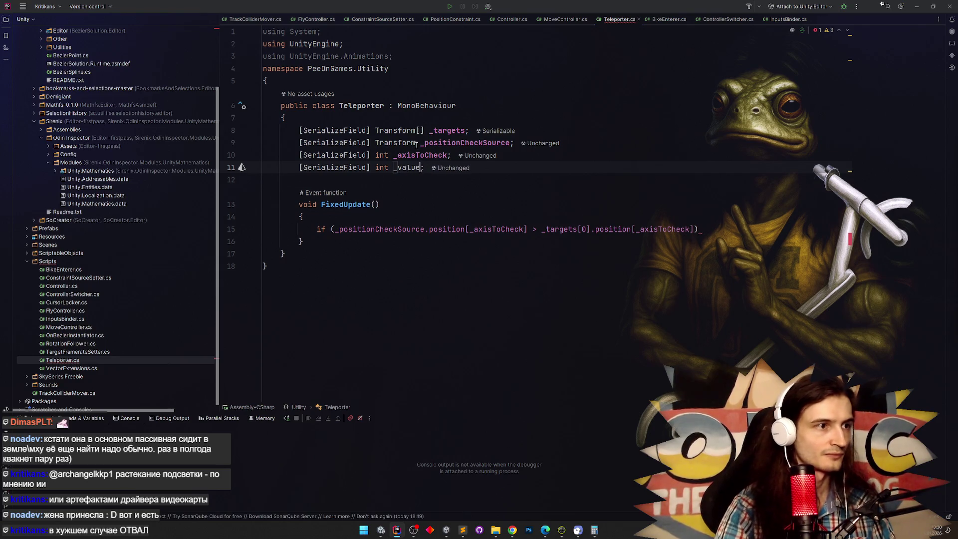
{"action": "key", "text": "ctrl+Left"}
{"action": "key", "text": "ctrl+Left"}
{"action": "key", "text": "ctrl+w"}
{"action": "type", "text": "float"}
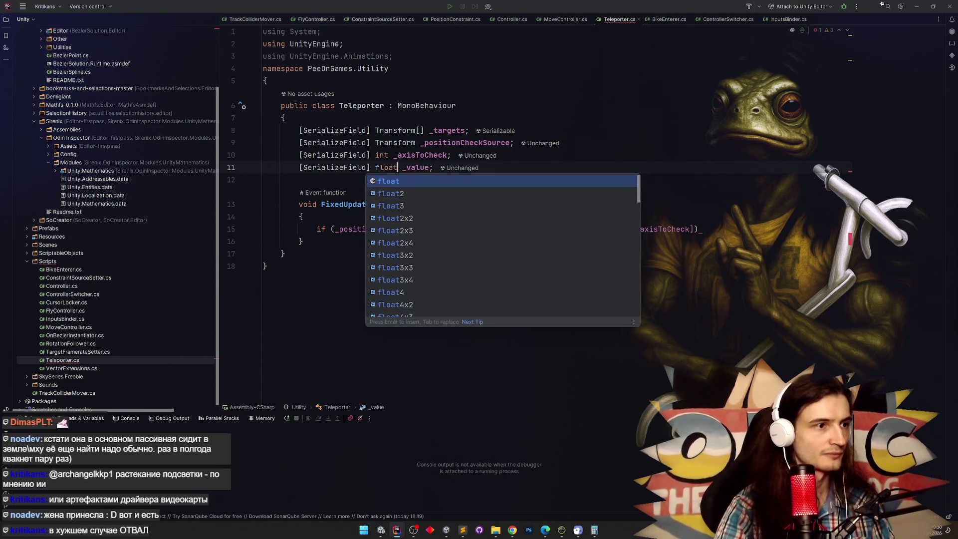
{"action": "key", "text": "Escape"}
{"action": "type", "text": "teleport"}
{"action": "key", "text": "Delete"}
{"action": "type", "text": "V"}
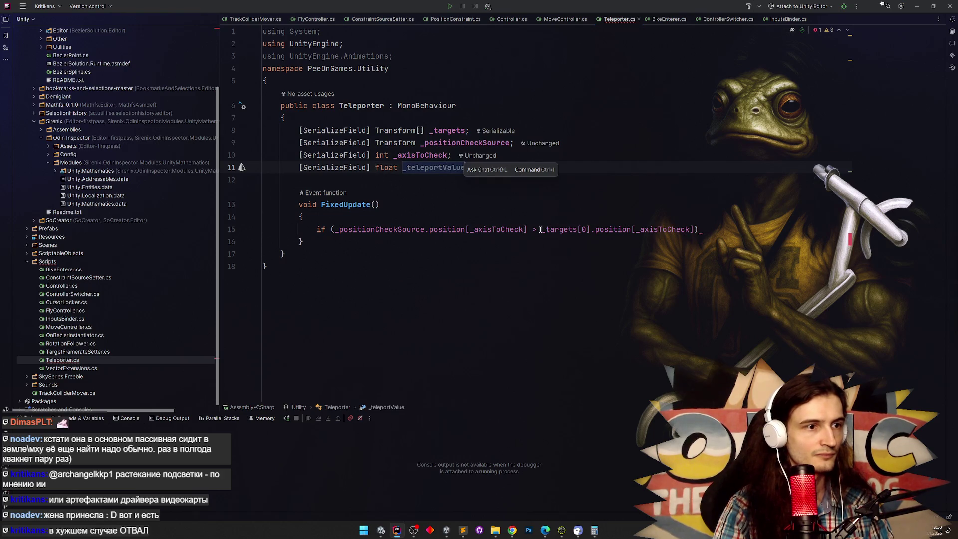
Compare against _teleportValue in the if and open a brace body below it
{"action": "left_click", "coordinate": [546, 229]}
{"action": "left_click_drag", "start_coordinate": [546, 229], "coordinate": [697, 229]}
{"action": "type", "text": "_teleportValue"}
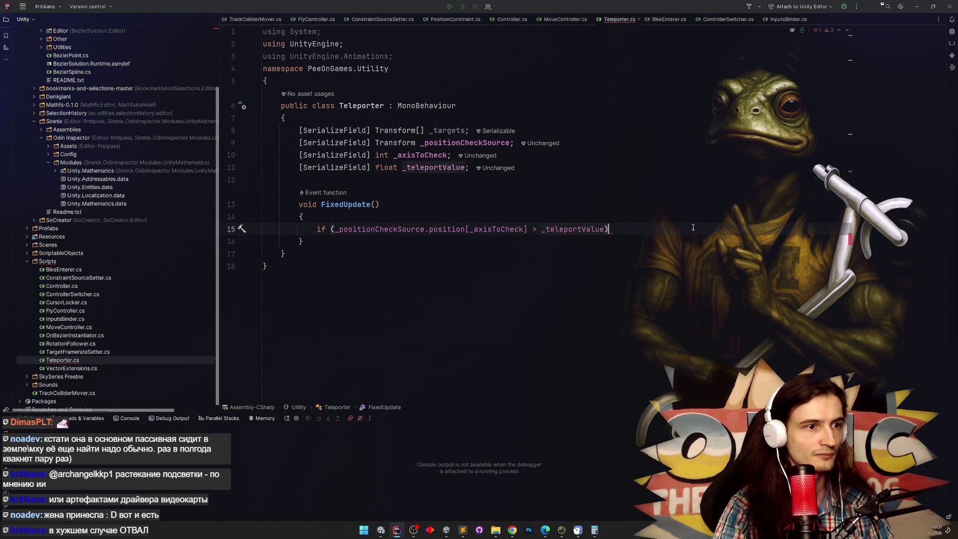
{"action": "key", "text": "Return"}
{"action": "type", "text": "{"}
{"action": "key", "text": "Return"}
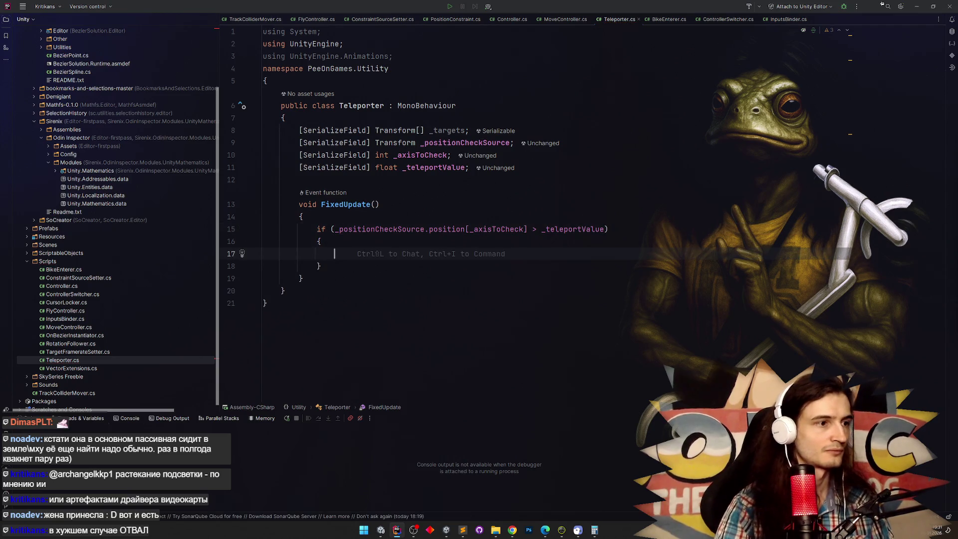
Start the body with the assignment _positionCheckSource.position =
{"action": "double_click", "coordinate": [382, 228]}
{"action": "key", "text": "ctrl+c"}
{"action": "key", "text": "Down"}
{"action": "key", "text": "Down"}
{"action": "key", "text": "ctrl+v"}
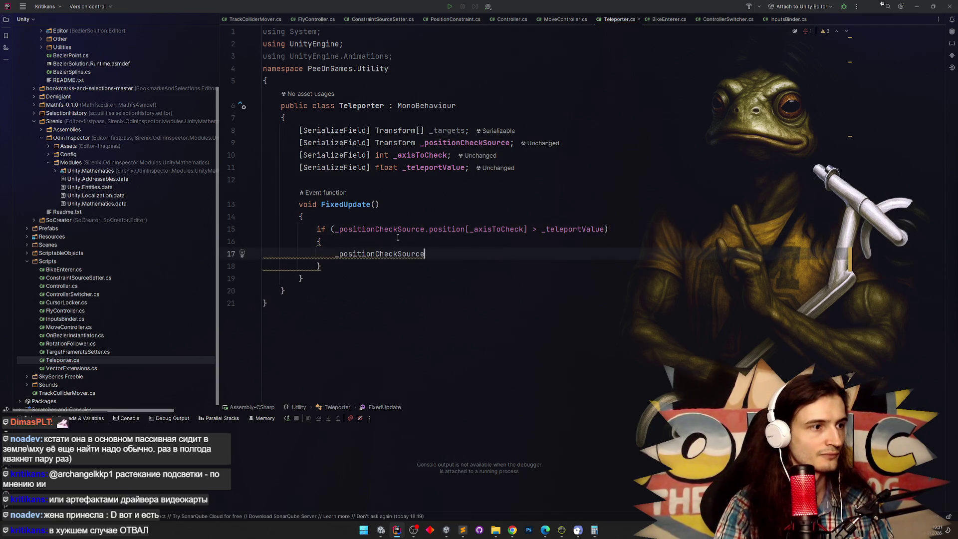
{"action": "type", "text": "."}
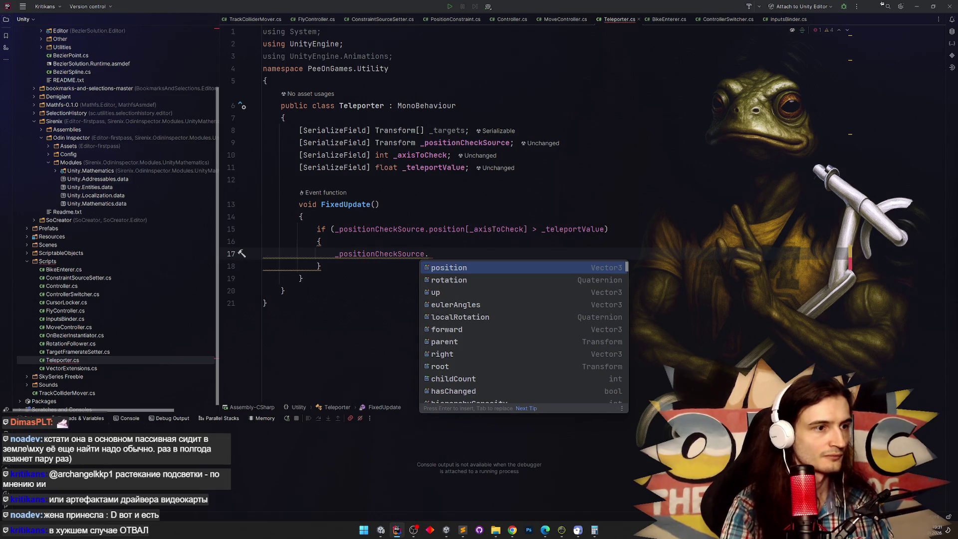
{"action": "key", "text": "Return"}
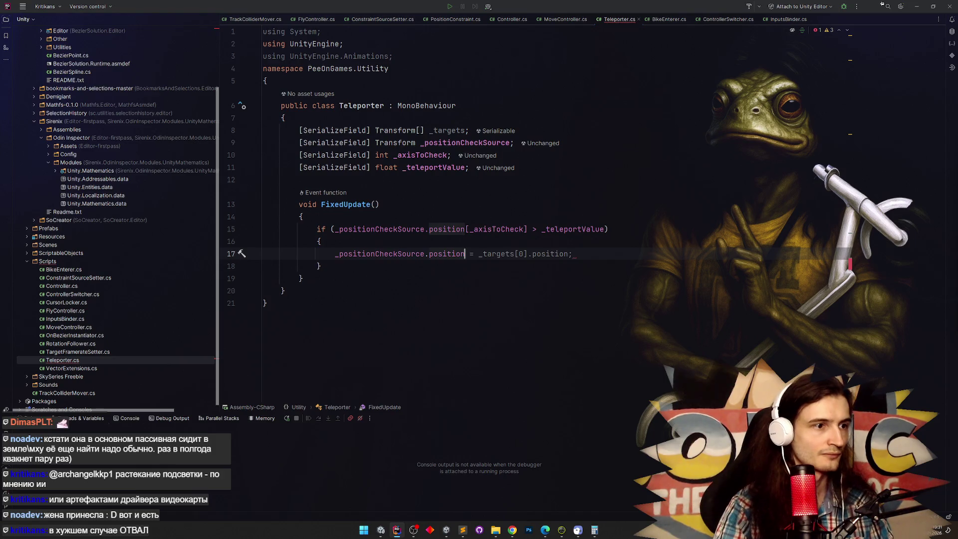
{"action": "type", "text": " ="}
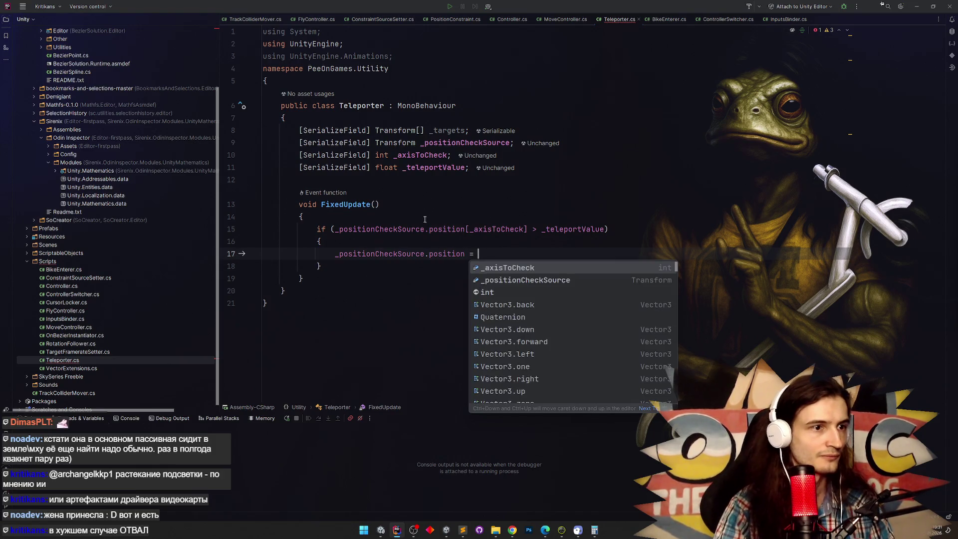
{"action": "key", "text": "Escape"}
Try a new Vector3 value in the assignment, then clear its right-hand side
{"action": "left_click", "coordinate": [431, 251]}
{"action": "left_click", "coordinate": [478, 254]}
{"action": "type", "text": "new Vec"}
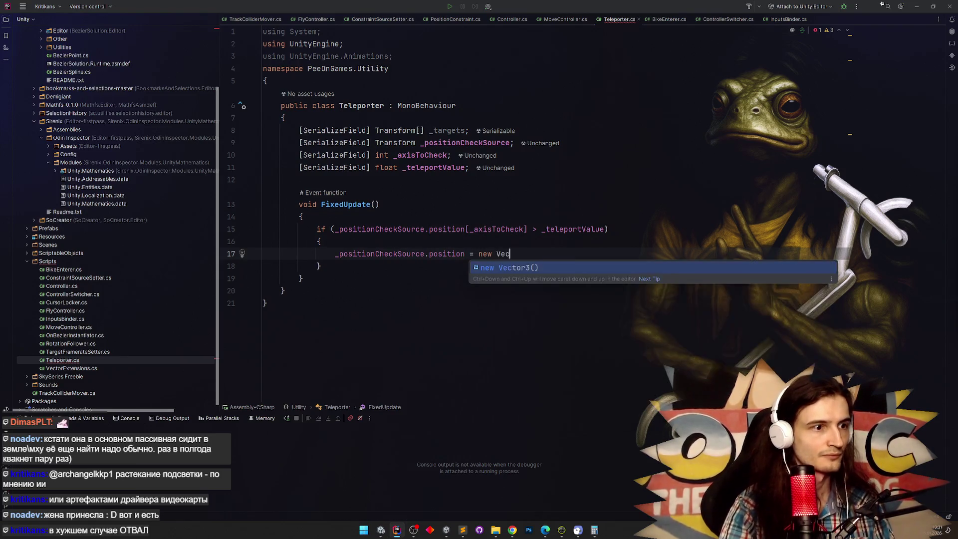
{"action": "key", "text": "Return"}
{"action": "key", "text": "ctrl+z"}
{"action": "key", "text": "ctrl+z"}
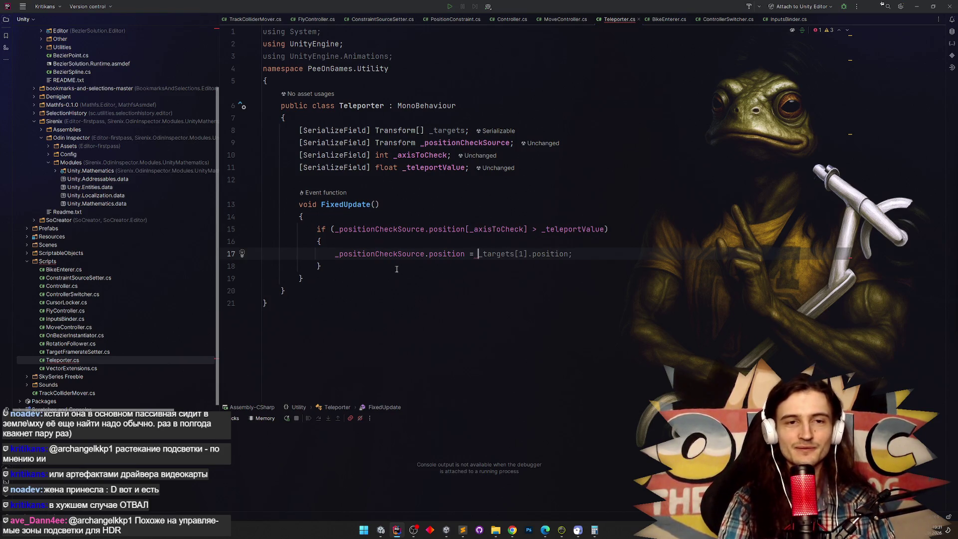
{"action": "key", "text": "shift+End"}
{"action": "key", "text": "Delete"}
{"action": "left_click", "coordinate": [438, 285]}
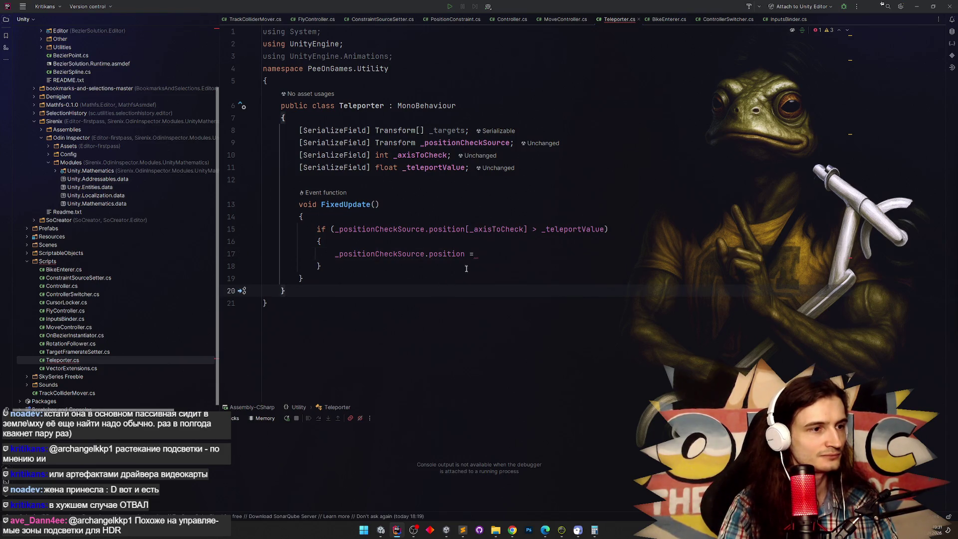
{"action": "left_click", "coordinate": [339, 253]}
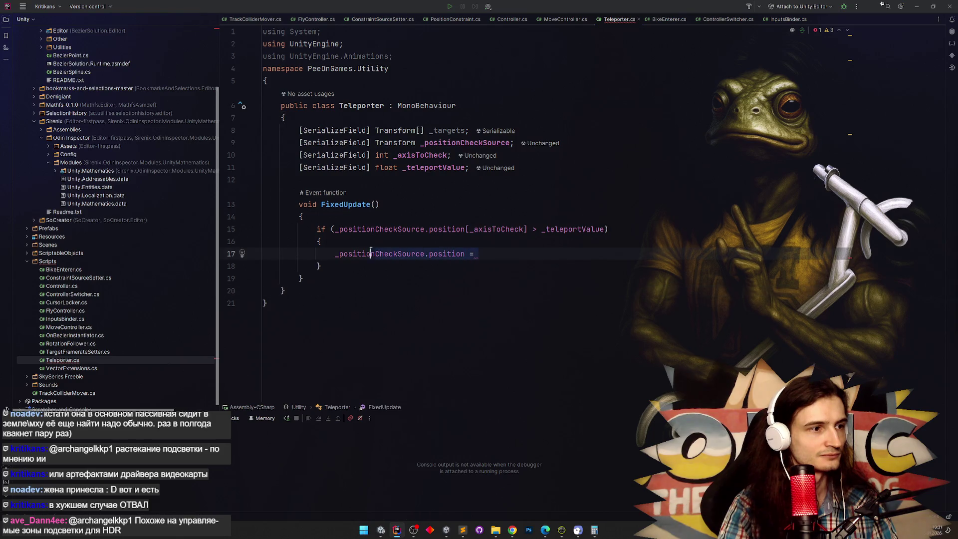
Declare a local 'var position' initialized with _positionCheckSource.position above the assignment
{"action": "key", "text": "Return"}
{"action": "key", "text": "Up"}
{"action": "type", "text": "var "}
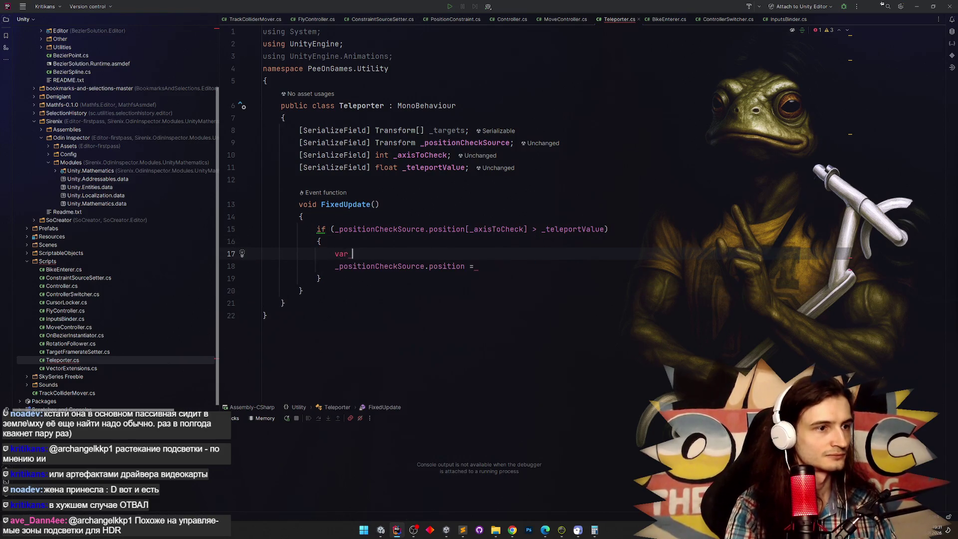
{"action": "type", "text": "oldPos"}
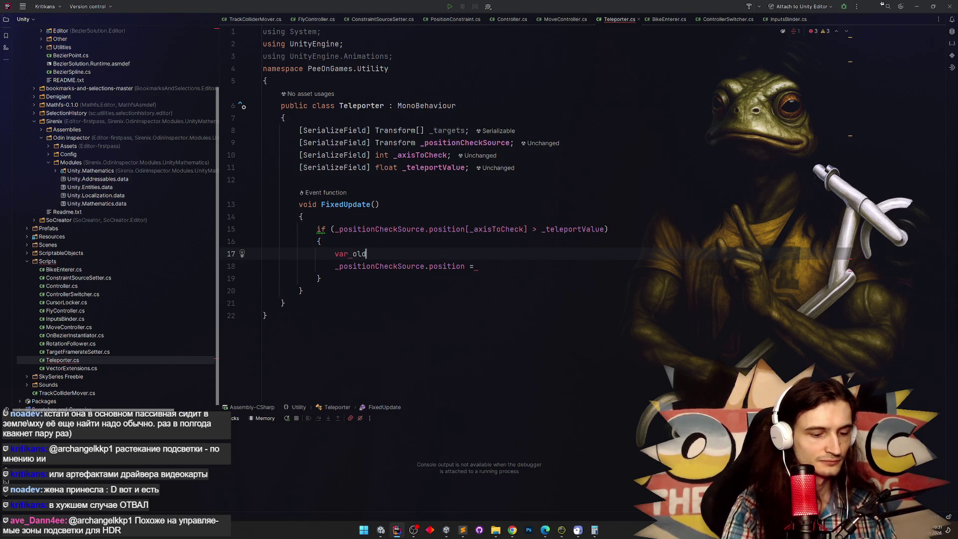
{"action": "key", "text": "BackSpace"}
{"action": "key", "text": "BackSpace"}
{"action": "key", "text": "BackSpace"}
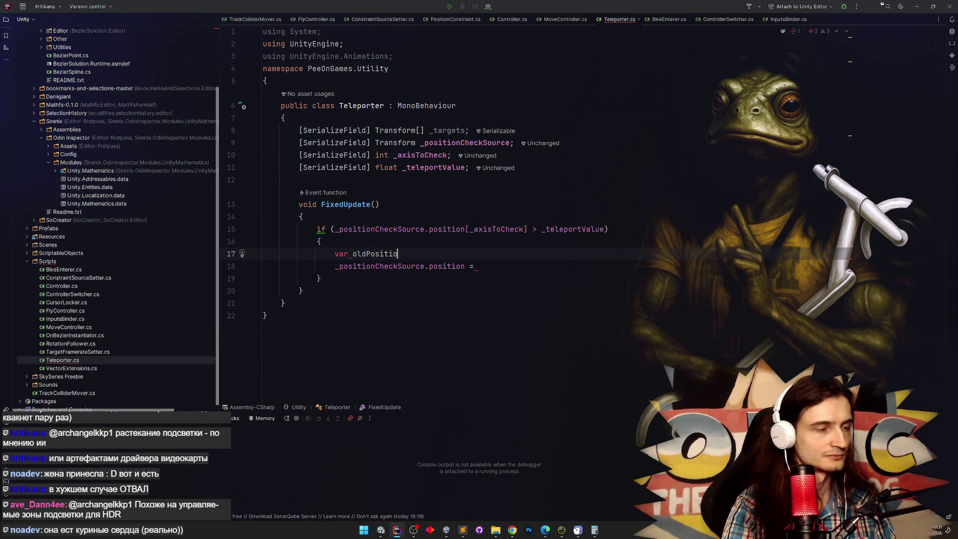
{"action": "type", "text": "p"}
{"action": "type", "text": "="}
{"action": "left_click", "coordinate": [350, 302]}
{"action": "key", "text": "ctrl+w"}
{"action": "key", "text": "ctrl+x"}
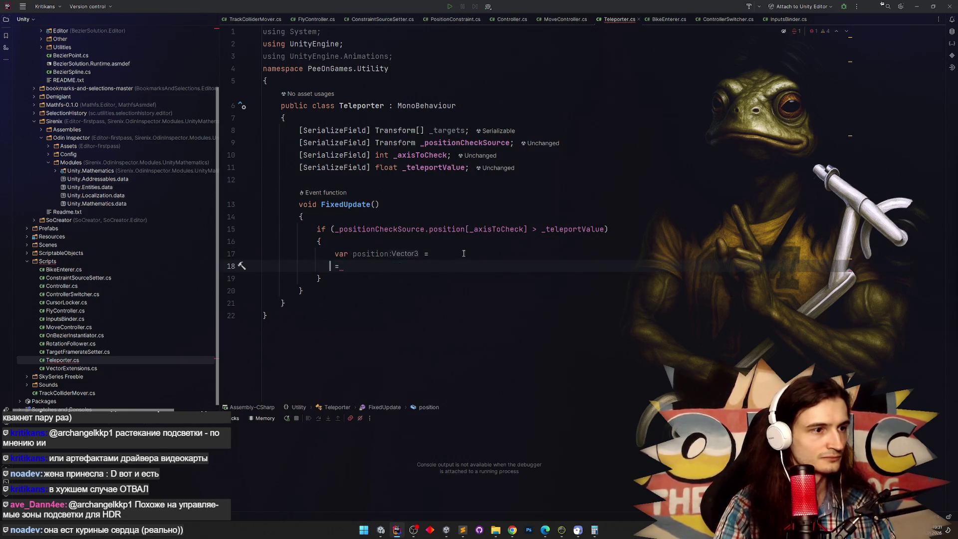
{"action": "key", "text": "Up"}
{"action": "key", "text": "End"}
{"action": "key", "text": "ctrl+v"}
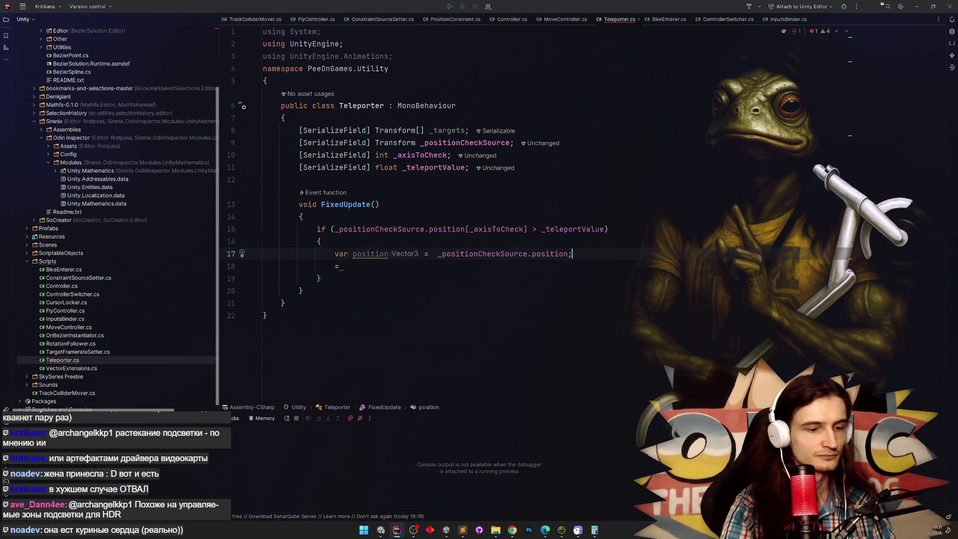
Write 'position[_axisToCheck] = -_teleportValue;' on line 18 using autocomplete
{"action": "double_click", "coordinate": [370, 253]}
{"action": "key", "text": "ctrl+c"}
{"action": "left_click", "coordinate": [336, 266]}
{"action": "key", "text": "ctrl+v"}
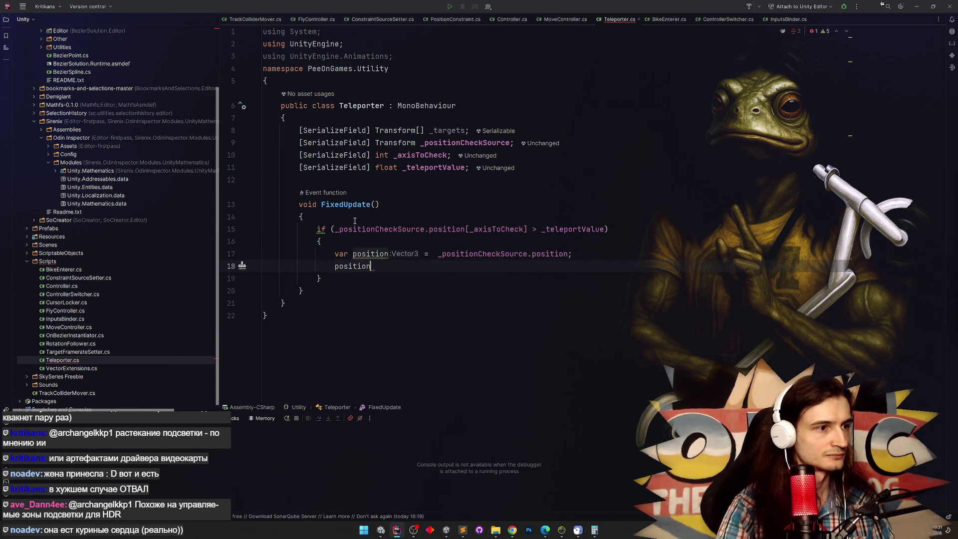
{"action": "type", "text": "[ax"}
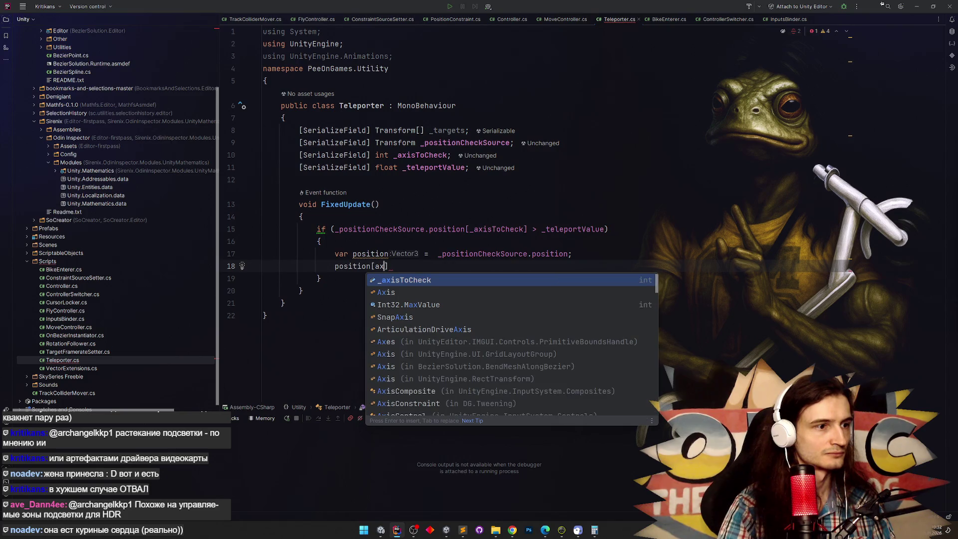
{"action": "key", "text": "Return"}
{"action": "type", "text": "= "}
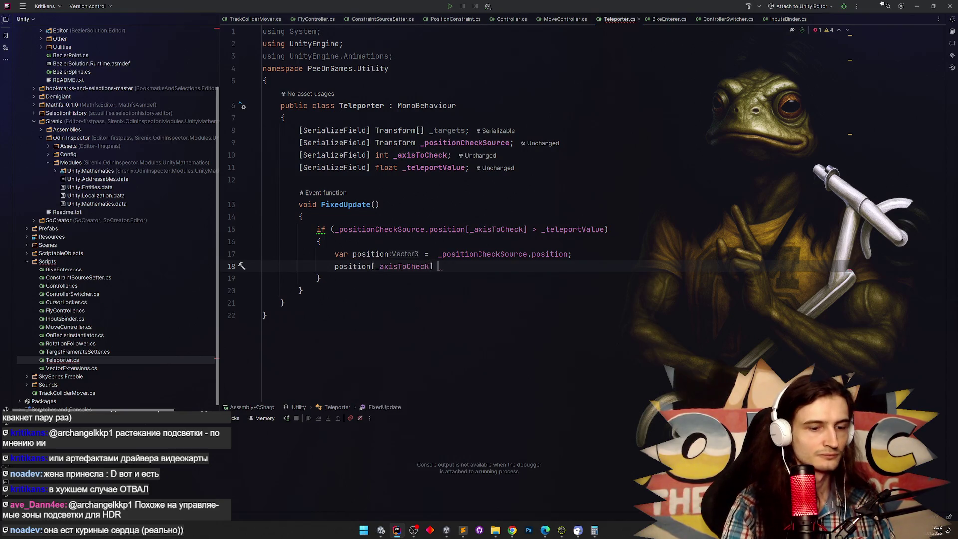
{"action": "type", "text": "_teleportValue;"}
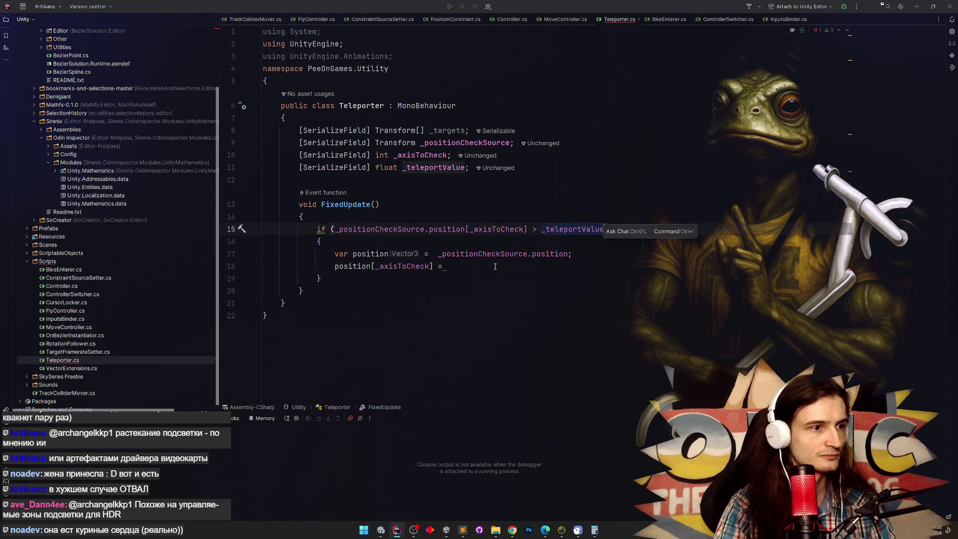
{"action": "left_click", "coordinate": [447, 266]}
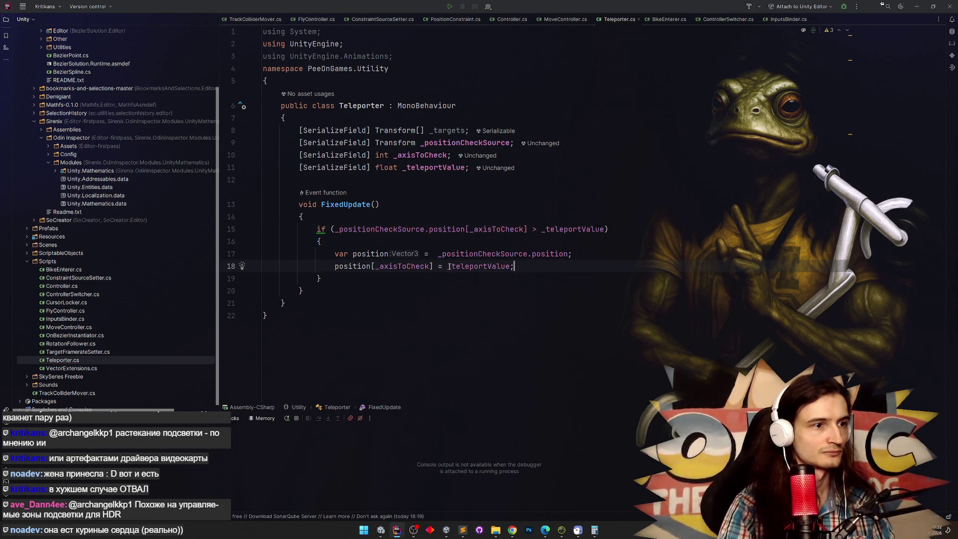
{"action": "type", "text": "-"}
{"action": "left_click", "coordinate": [541, 262]}
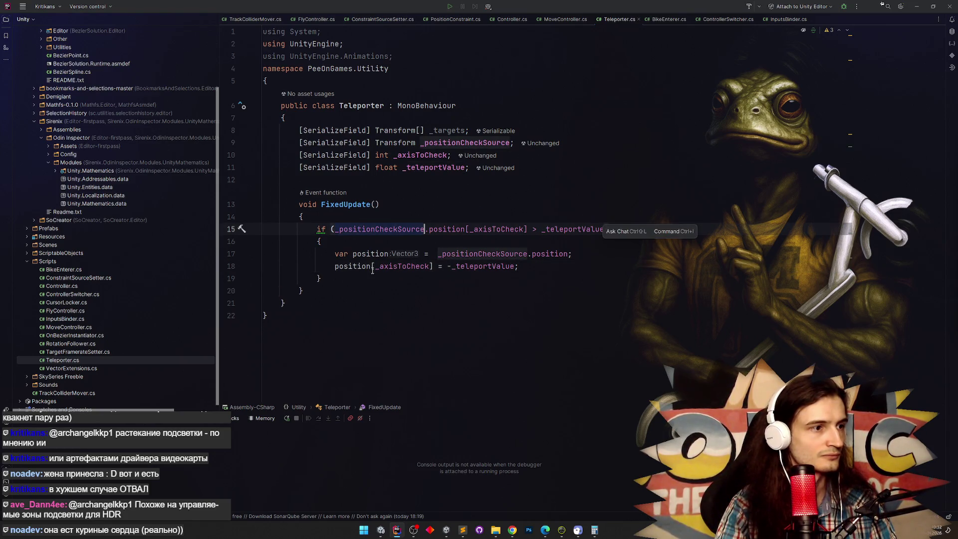
{"action": "key", "text": "Down"}
{"action": "left_click", "coordinate": [539, 267]}
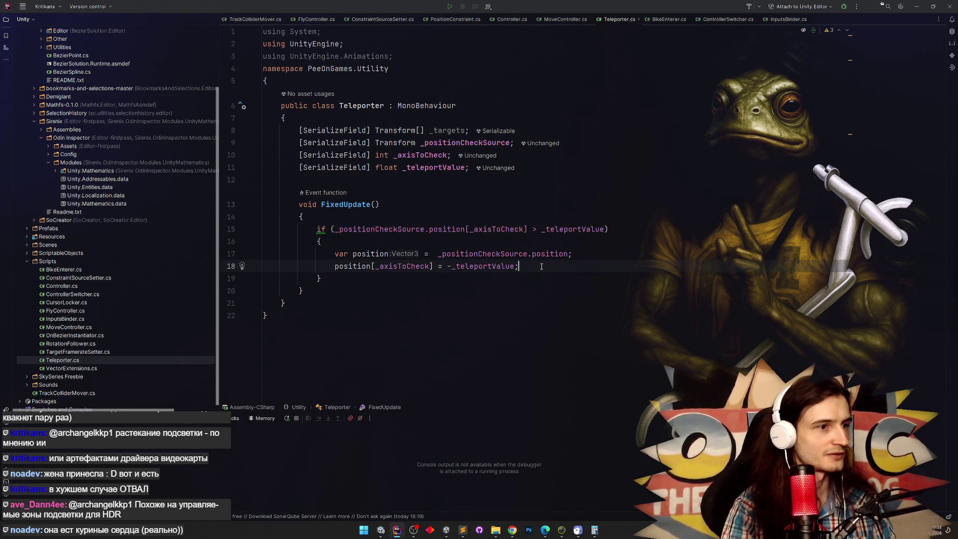
Clear the unfinished _positionCheckSource.position statement from line 19
{"action": "key", "text": "Return"}
{"action": "type", "text": "_positionCheckSource ="}
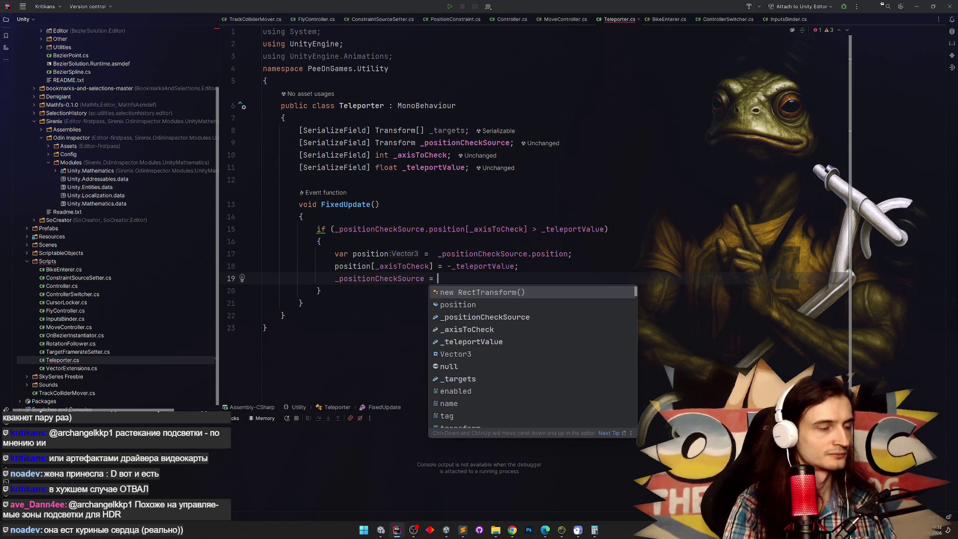
{"action": "key", "text": "BackSpace"}
{"action": "key", "text": "BackSpace"}
{"action": "key", "text": "BackSpace"}
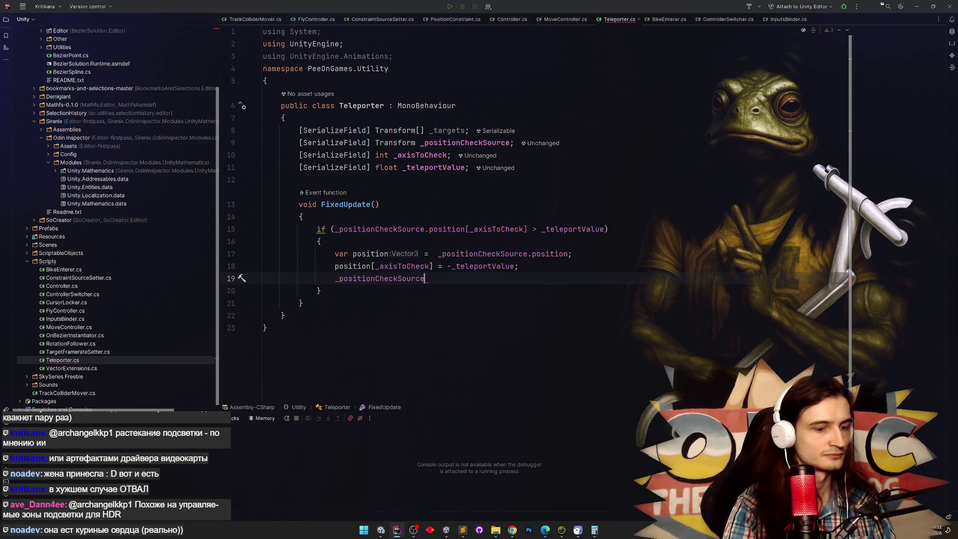
{"action": "type", "text": ".po"}
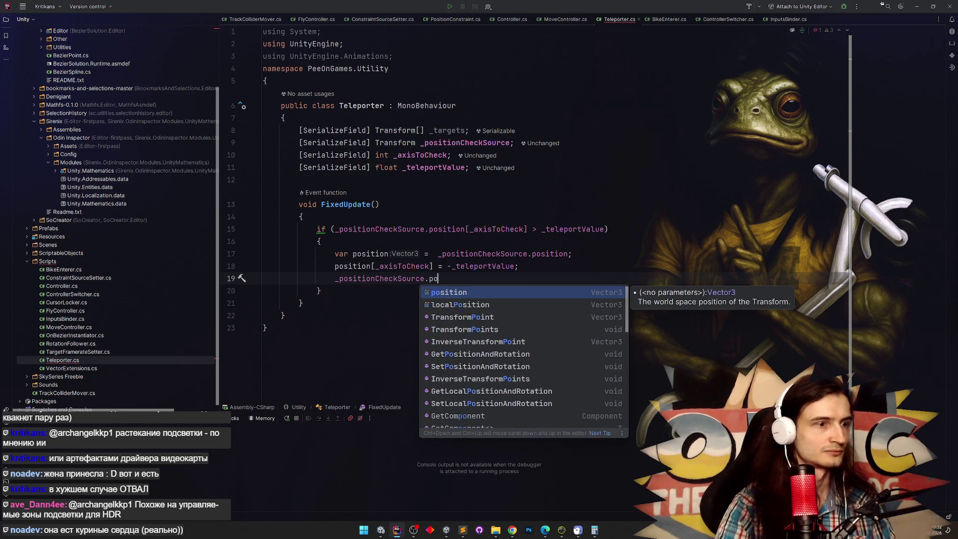
{"action": "key", "text": "Return"}
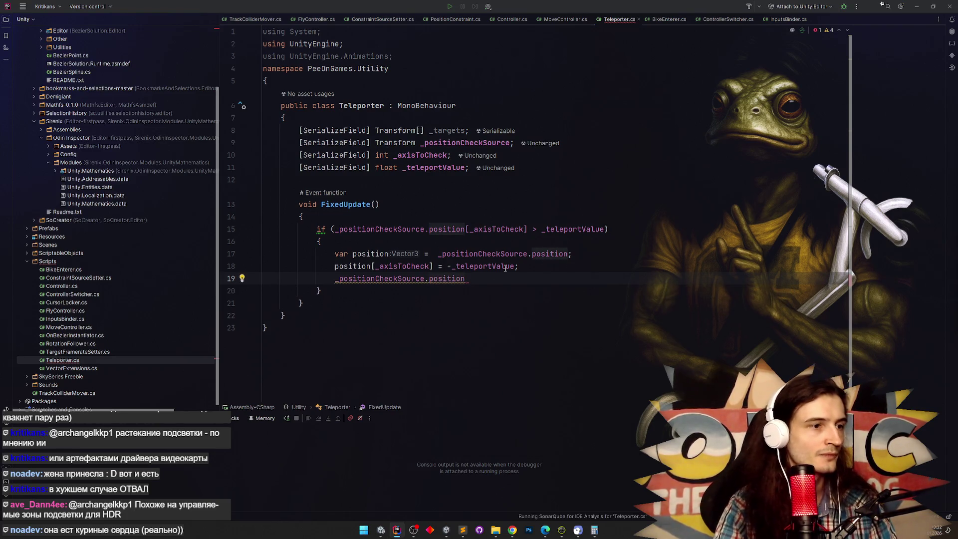
{"action": "key", "text": "shift+Home"}
{"action": "key", "text": "BackSpace"}
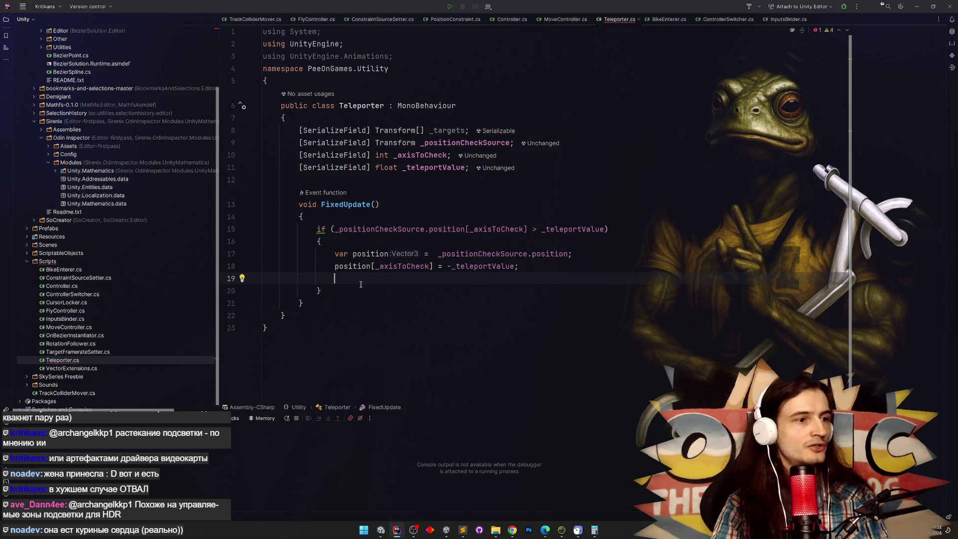
{"action": "key", "text": "Escape"}
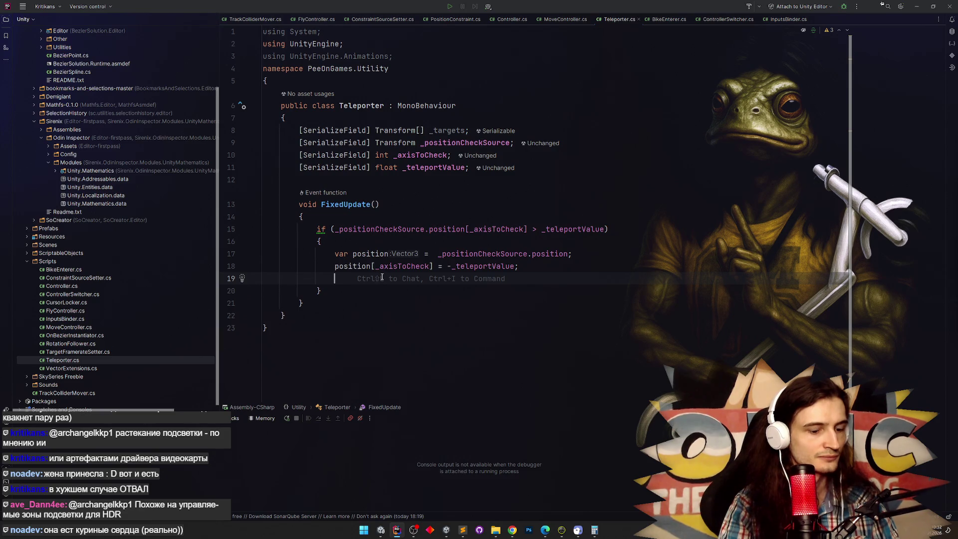
Add 'var delta = position - _positionCheckSource.position;' and accept the suggested foreach over _targets
{"action": "type", "text": "var delta ="}
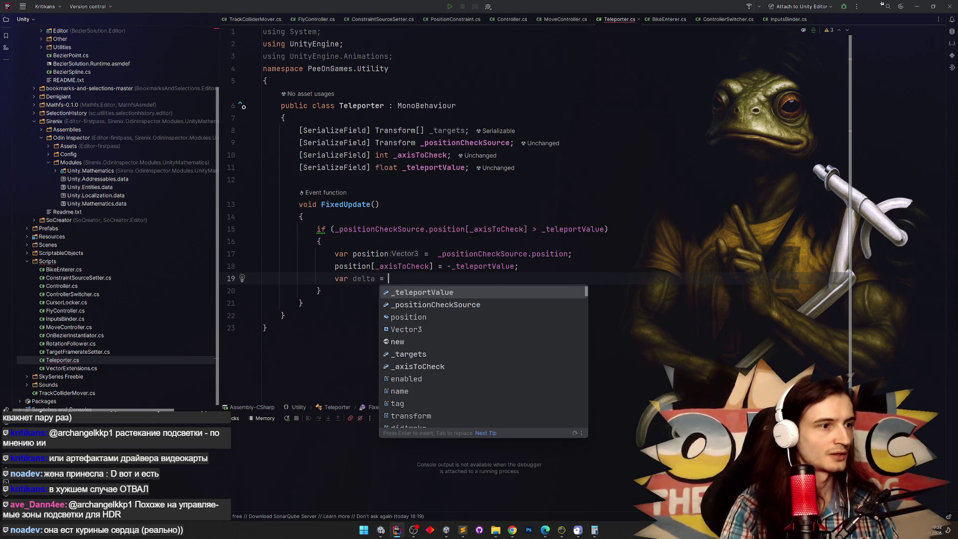
{"action": "key", "text": "Escape"}
{"action": "left_click", "coordinate": [431, 266]}
{"action": "left_click", "coordinate": [404, 275]}
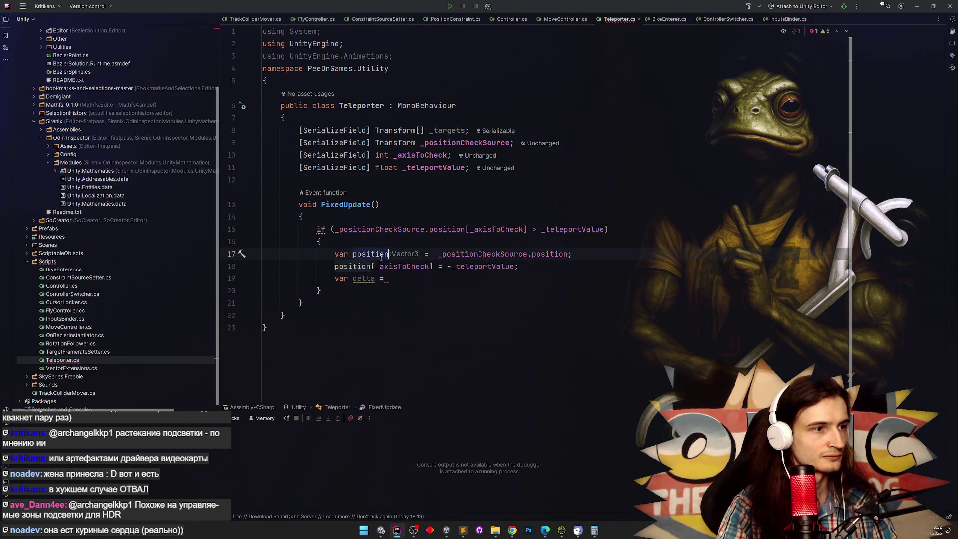
{"action": "type", "text": "position -"}
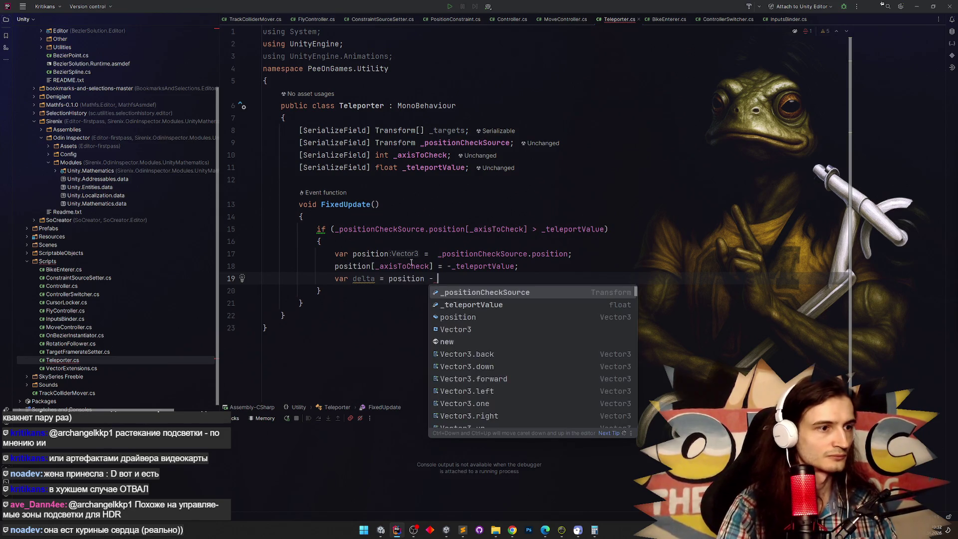
{"action": "left_click_drag", "start_coordinate": [441, 254], "coordinate": [567, 254]}
{"action": "key", "text": "ctrl+c"}
{"action": "left_click", "coordinate": [544, 277]}
{"action": "key", "text": "ctrl+v"}
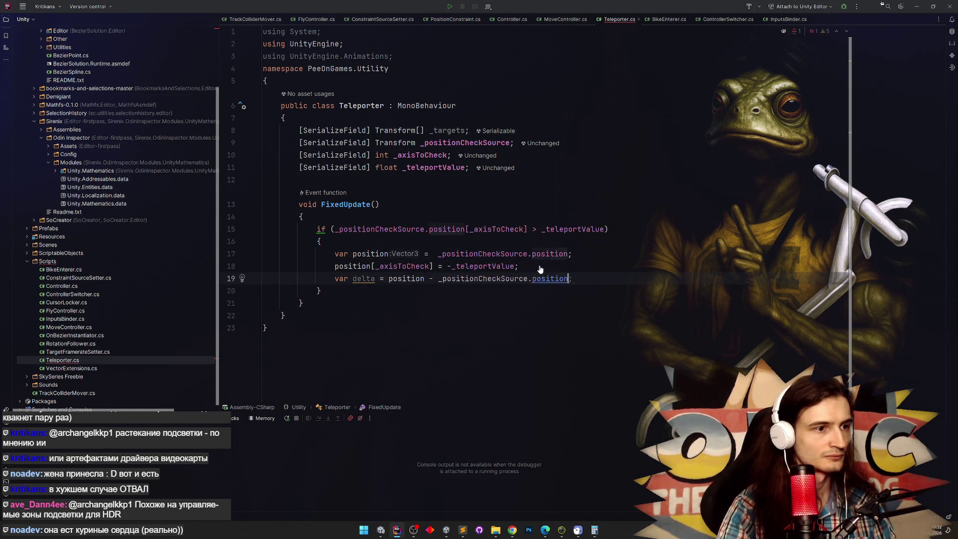
{"action": "type", "text": ";"}
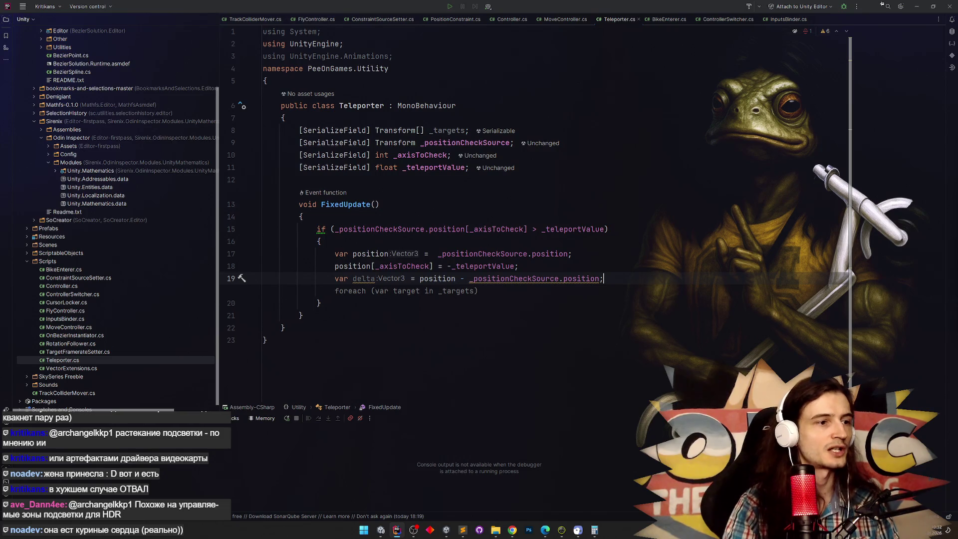
{"action": "key", "text": "Tab"}
{"action": "key", "text": "Tab"}
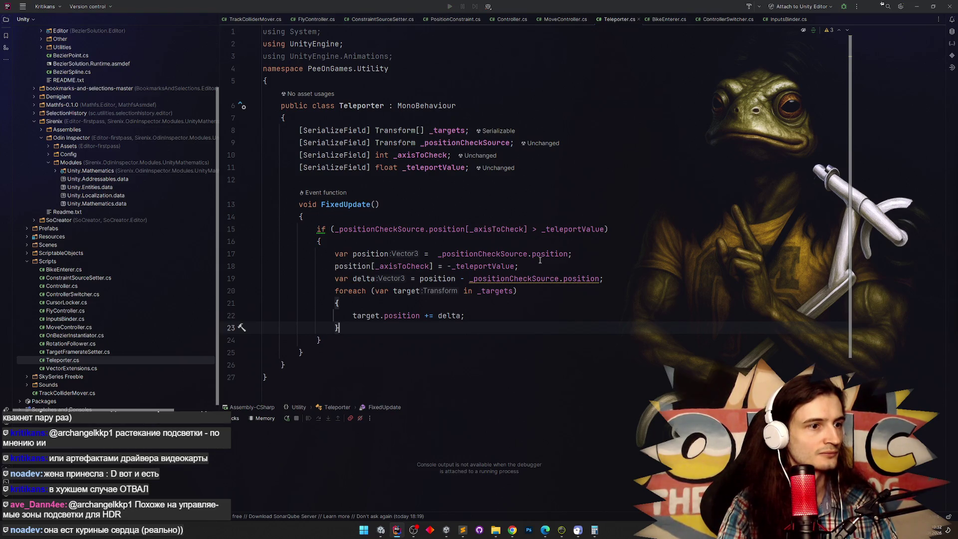
Switch to Unity so Teleporter.cs recompiles, save the scene, and bring Rider back to the front
{"action": "mouse_move", "coordinate": [569, 280]}
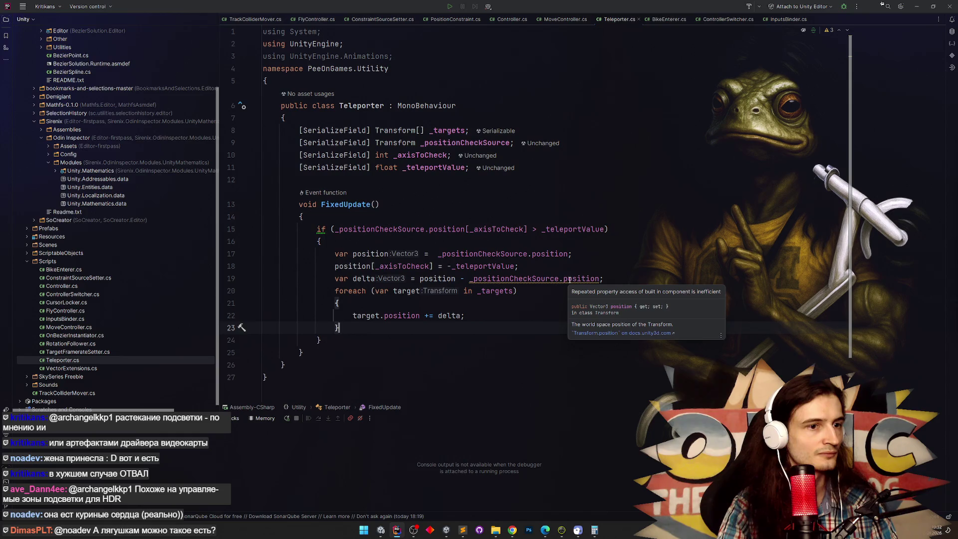
{"action": "left_click", "coordinate": [916, 6]}
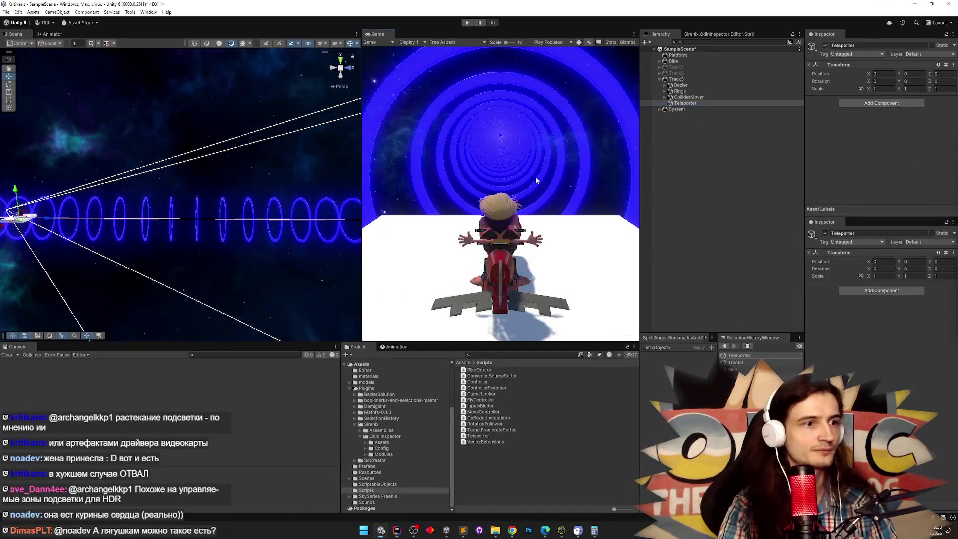
{"action": "key", "text": "ctrl+s"}
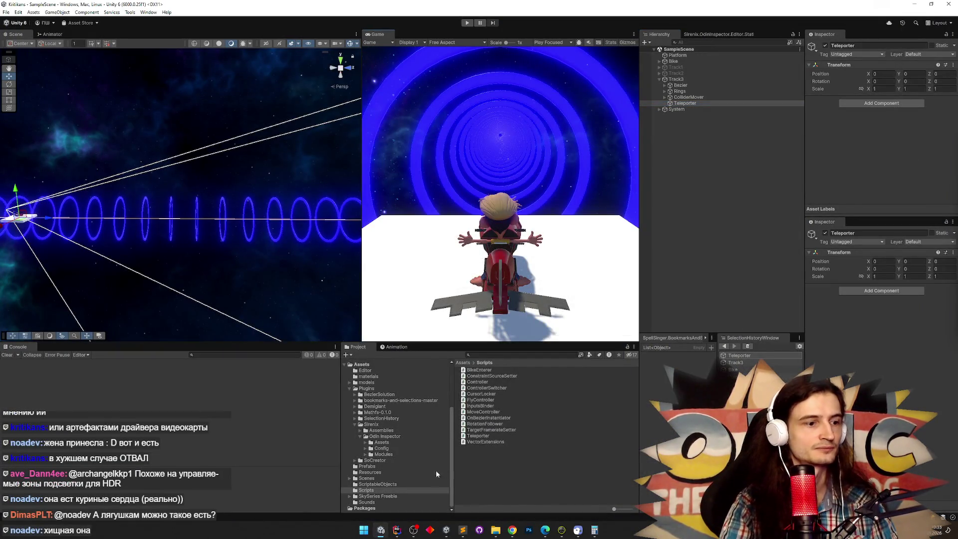
{"action": "left_click", "coordinate": [397, 532]}
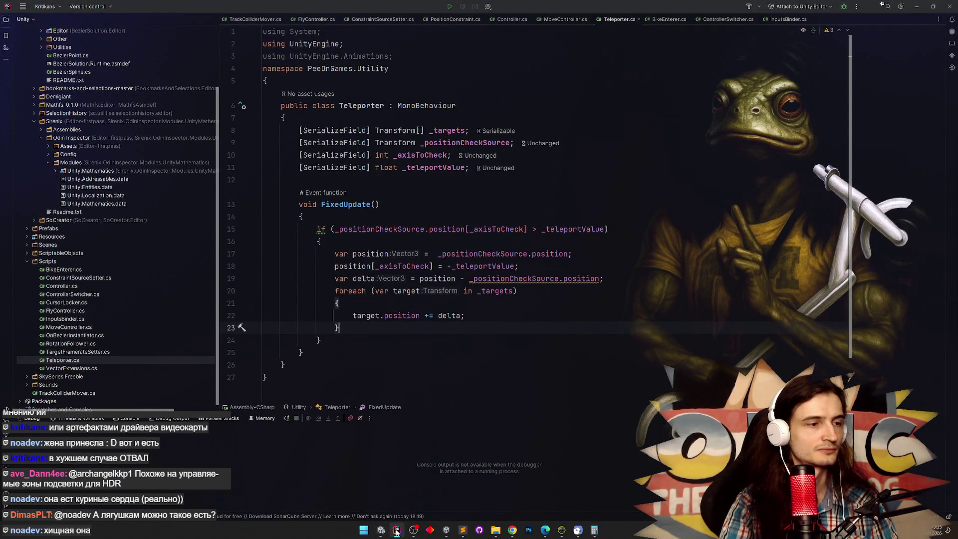
{"action": "left_click", "coordinate": [397, 532]}
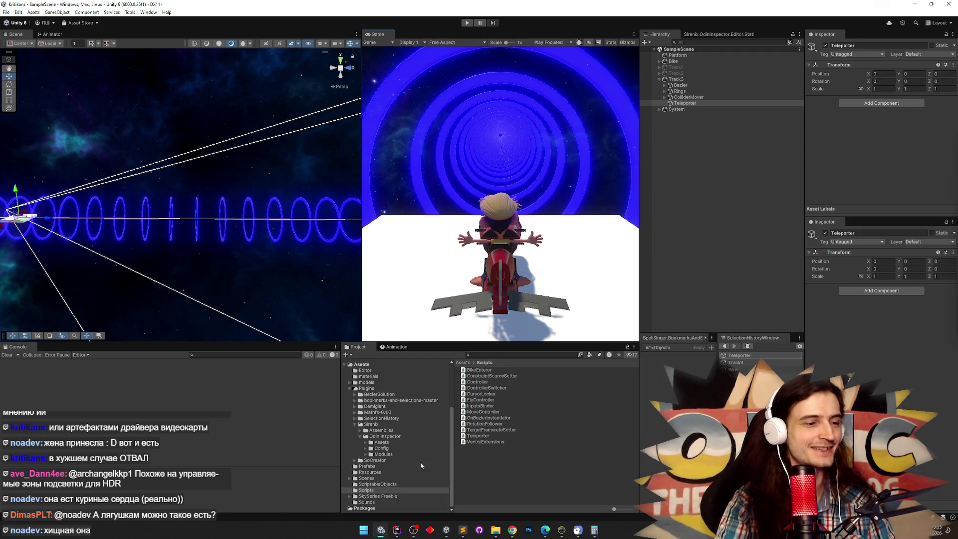
{"action": "left_click", "coordinate": [397, 529]}
{"action": "left_click", "coordinate": [397, 529]}
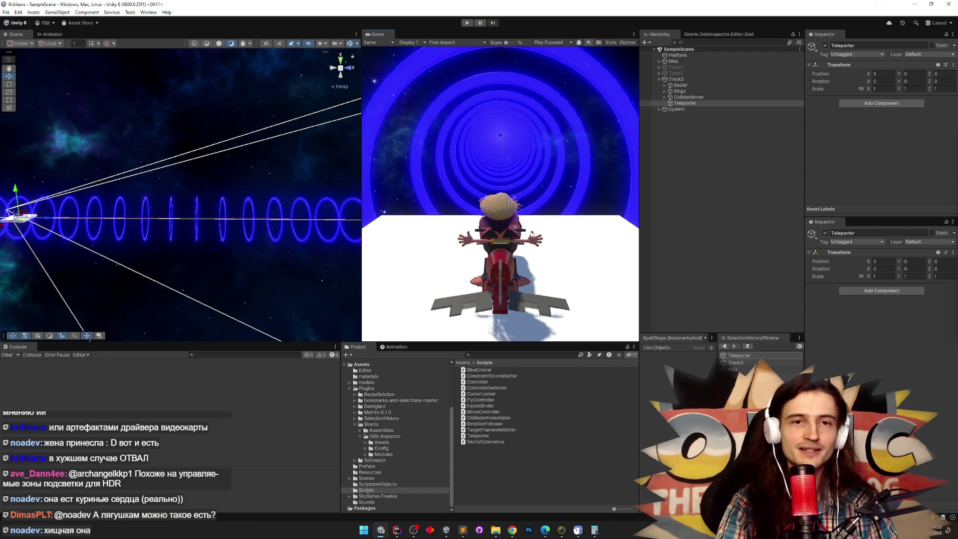
{"action": "left_click", "coordinate": [398, 530]}
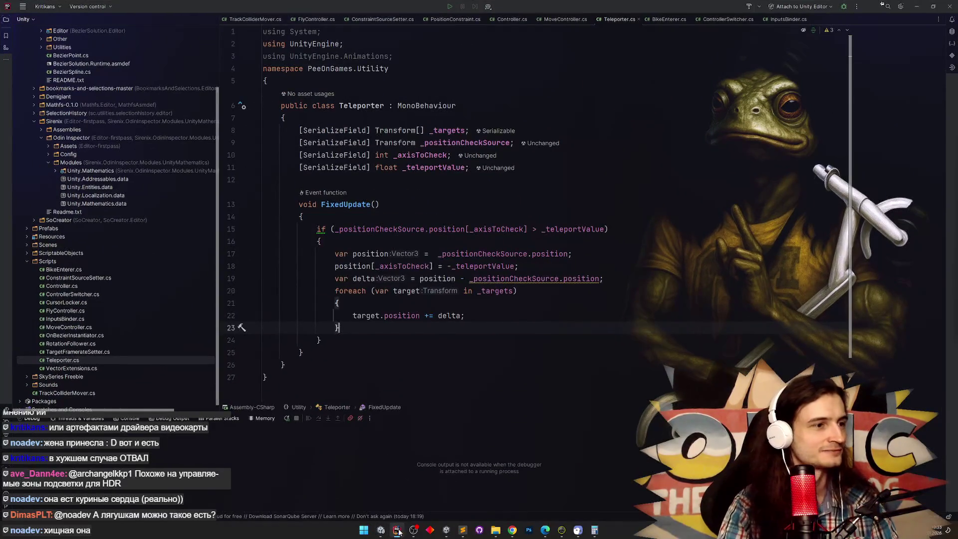
Minimize Rider from the taskbar to return to the Unity Editor
{"action": "left_click", "coordinate": [398, 529]}
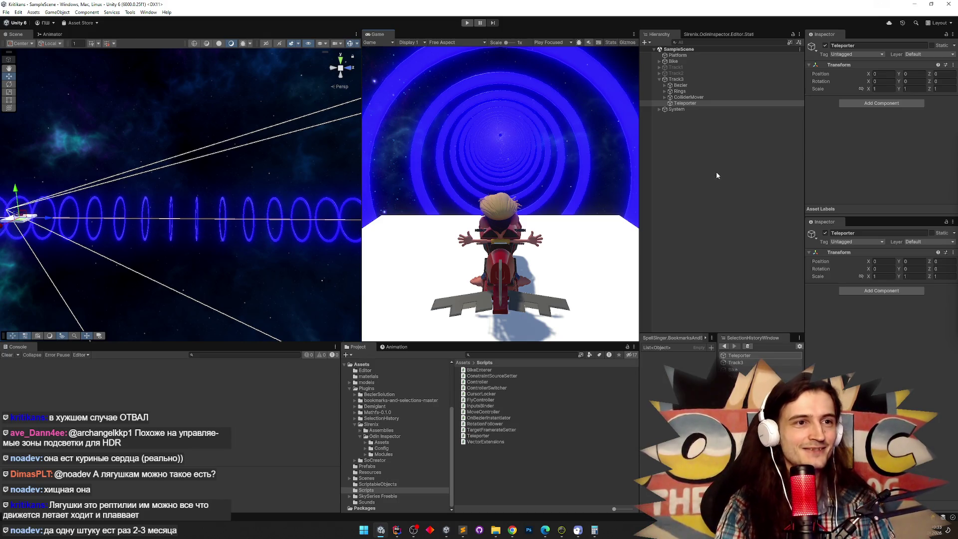
Add the Teleporter script component to the selected Teleporter object
{"action": "left_click", "coordinate": [679, 104]}
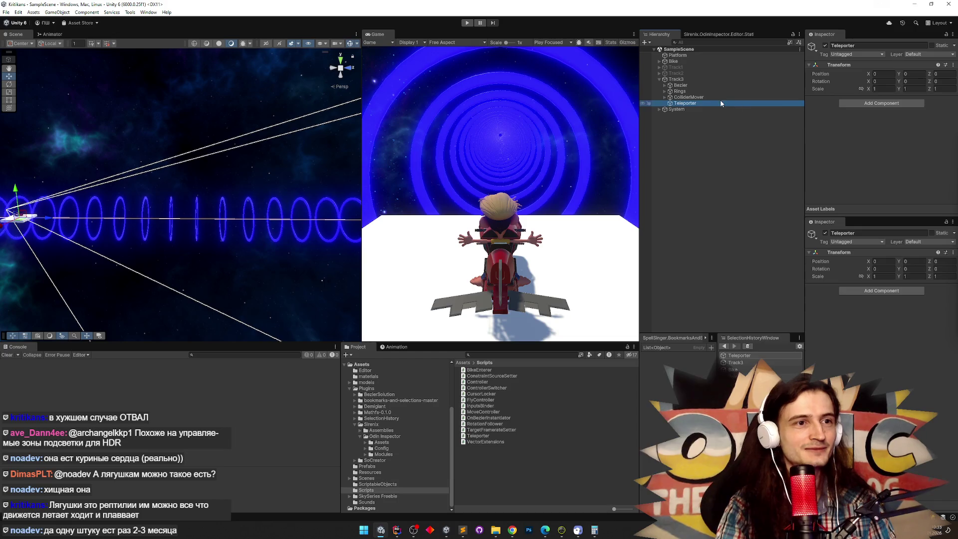
{"action": "left_click", "coordinate": [882, 103]}
{"action": "type", "text": "te"}
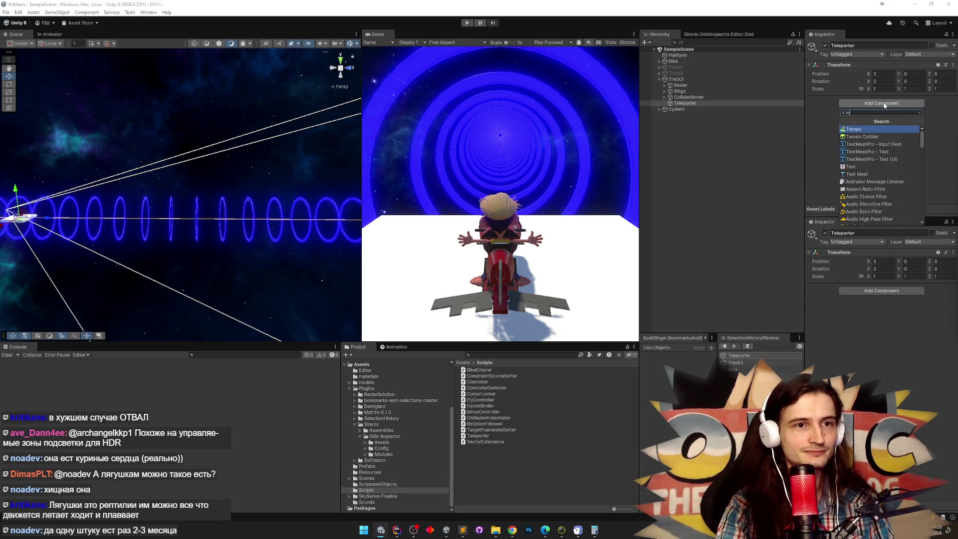
{"action": "type", "text": "lepo"}
{"action": "key", "text": "Return"}
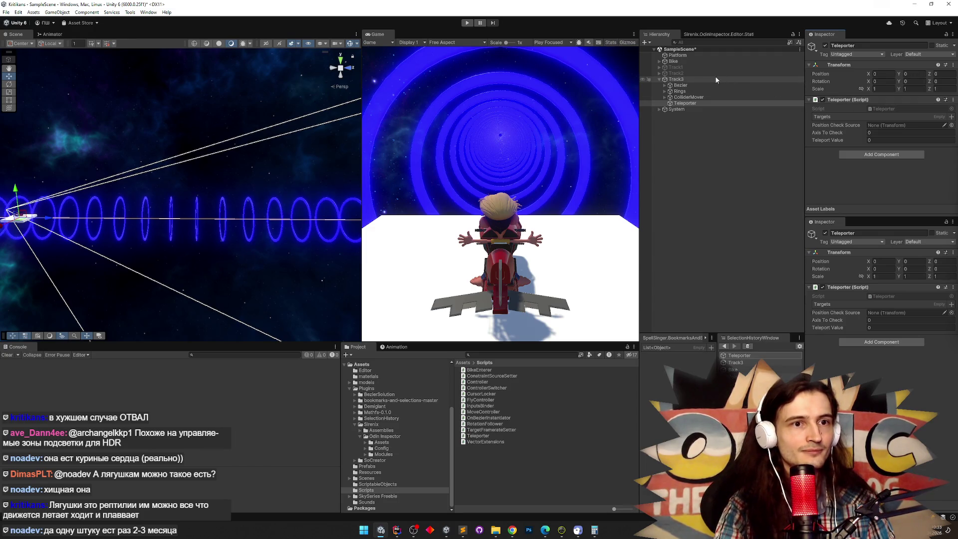
Set Bike as Position Check Source, Axis To Check 2, and Teleport Value 1000
{"action": "left_click", "coordinate": [659, 62]}
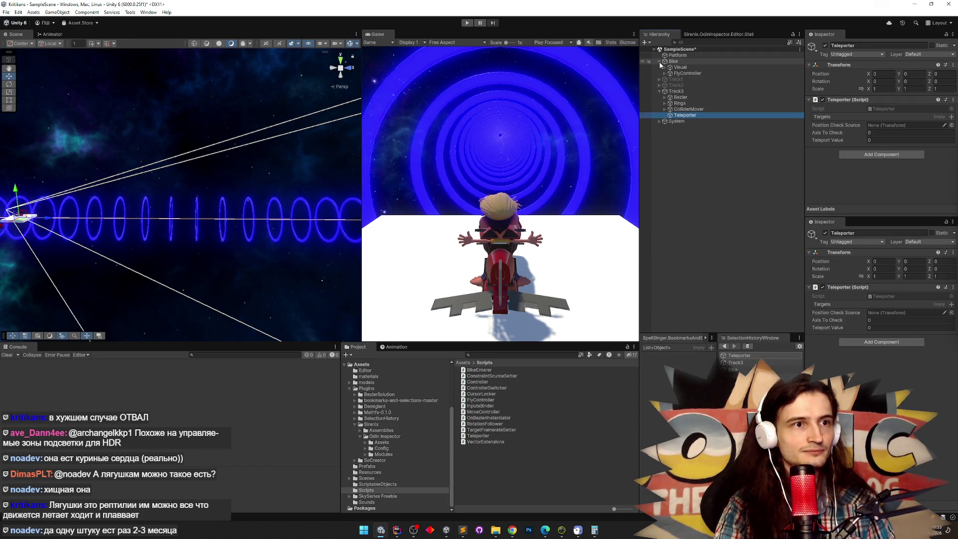
{"action": "mouse_move", "coordinate": [675, 63]}
{"action": "left_mouse_down"}
{"action": "mouse_move", "coordinate": [778, 105]}
{"action": "mouse_move", "coordinate": [878, 126]}
{"action": "left_mouse_up"}
{"action": "left_click", "coordinate": [878, 133]}
{"action": "type", "text": "2"}
{"action": "left_click", "coordinate": [881, 140]}
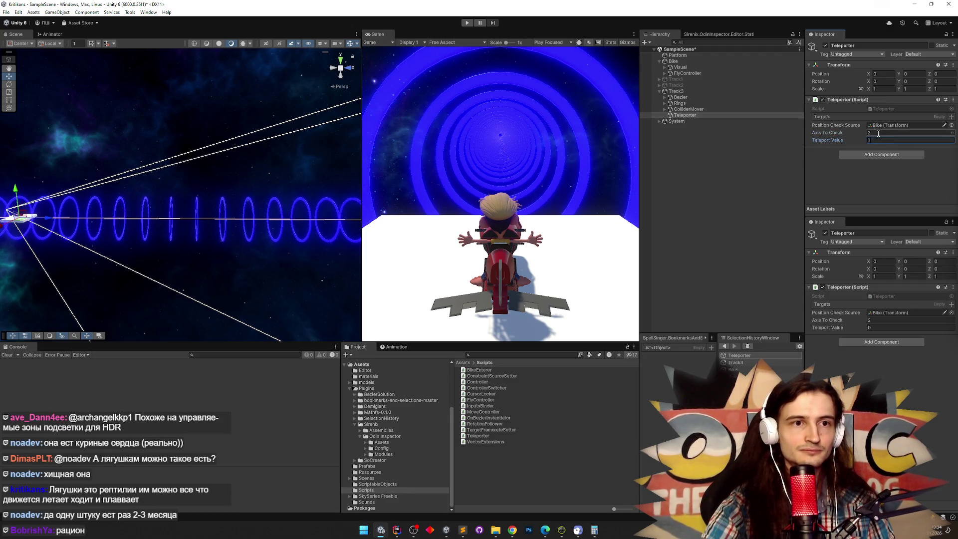
{"action": "type", "text": "1000"}
{"action": "key", "text": "ctrl+s"}
{"action": "key", "text": "Return"}
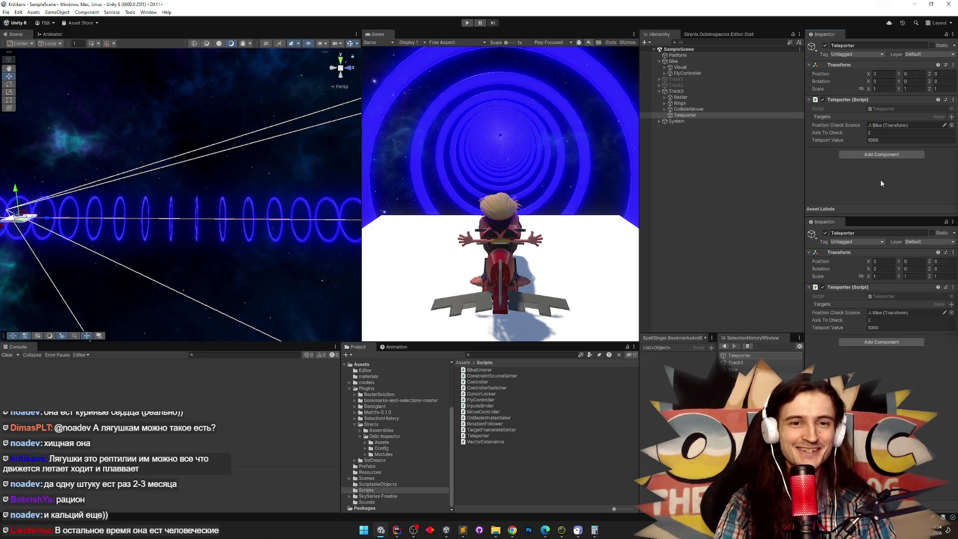
Add a Targets element and drag Bike into it
{"action": "left_click", "coordinate": [936, 122]}
{"action": "left_click", "coordinate": [950, 139]}
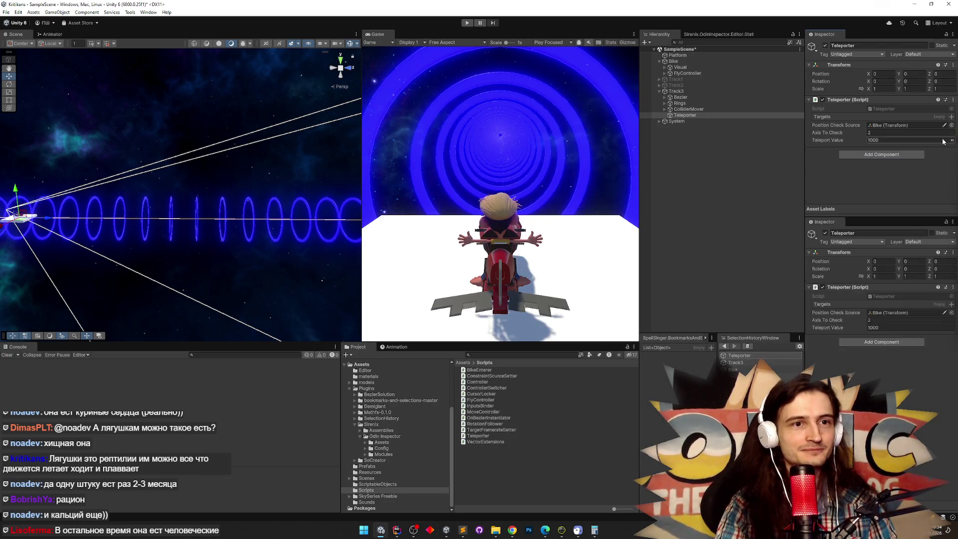
{"action": "left_click_drag", "start_coordinate": [672, 61], "coordinate": [848, 126]}
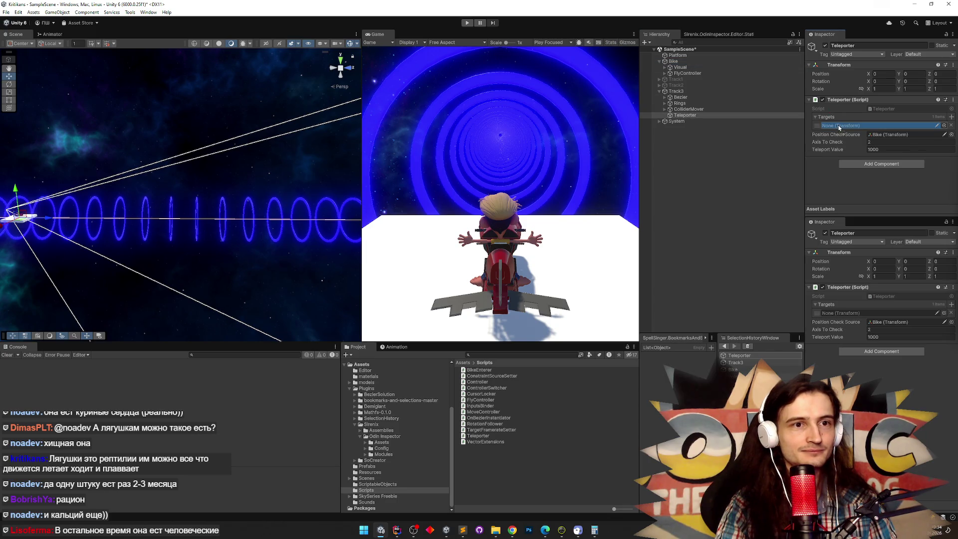
Add two more Targets slots and assign CameraTarget and VirtualCamera
{"action": "left_click", "coordinate": [951, 117]}
{"action": "key", "text": "Escape"}
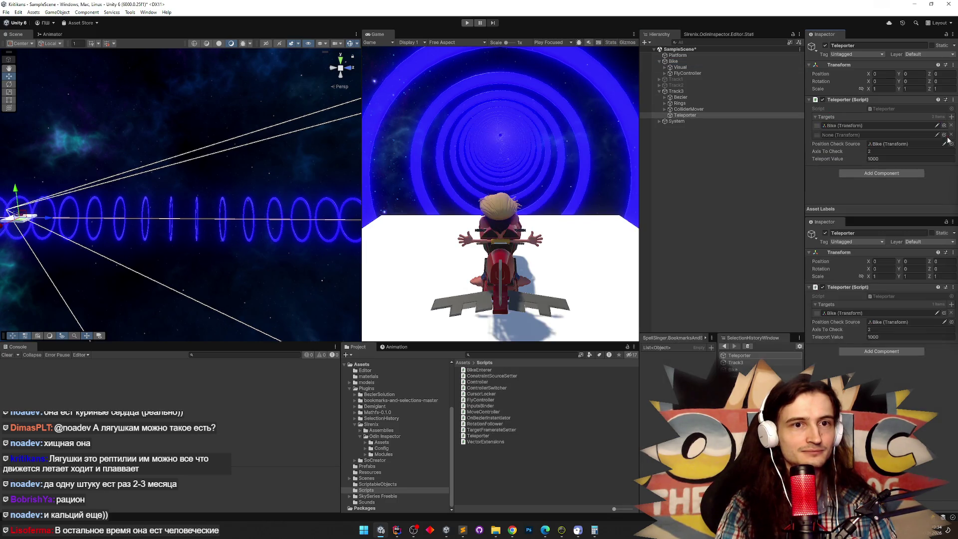
{"action": "left_click", "coordinate": [659, 93]}
{"action": "left_click", "coordinate": [660, 93]}
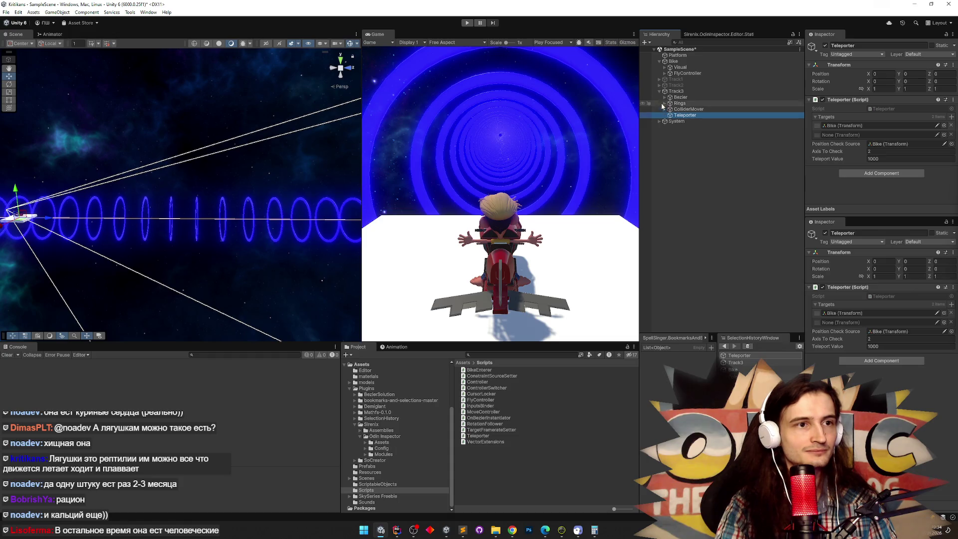
{"action": "left_click", "coordinate": [660, 122]}
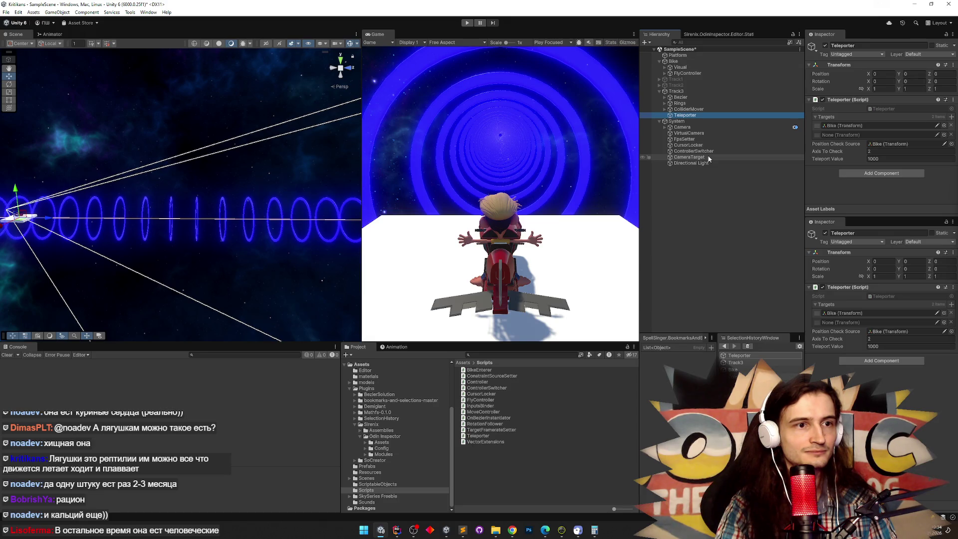
{"action": "left_click", "coordinate": [750, 156]}
{"action": "left_click", "coordinate": [944, 135]}
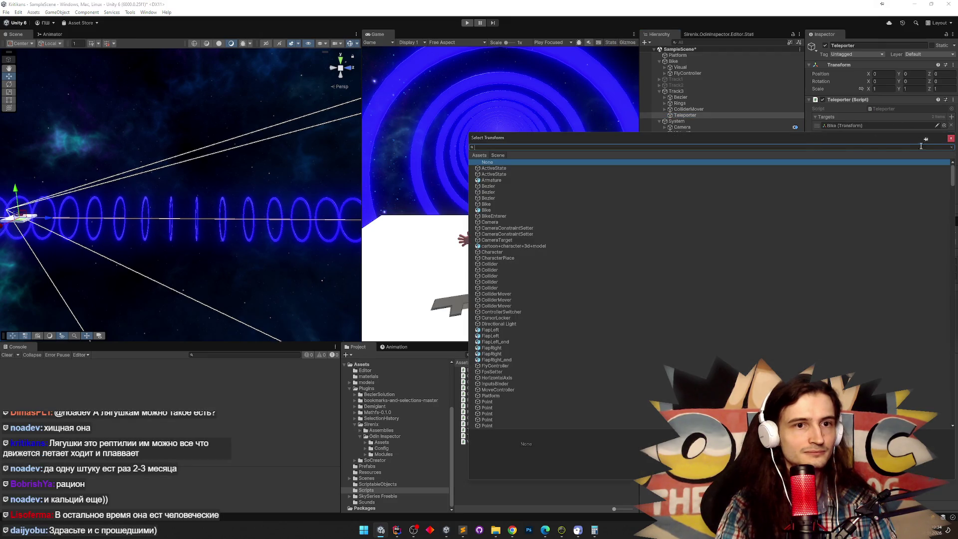
{"action": "left_click", "coordinate": [925, 138]}
{"action": "left_click_drag", "start_coordinate": [689, 133], "coordinate": [841, 145]}
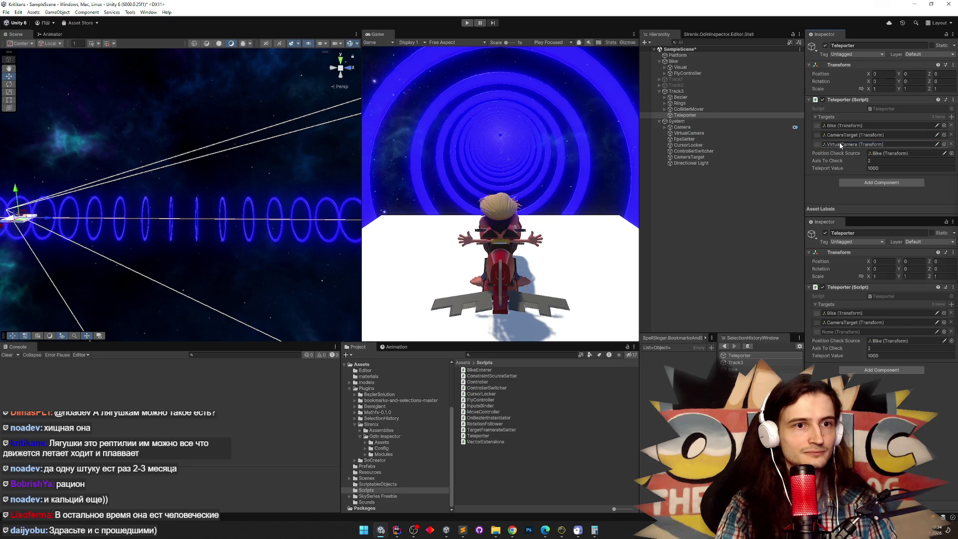
Save the scene and check VirtualCamera, ControllerSwitcher and CursorLocker before reselecting the Teleporter
{"action": "left_click", "coordinate": [697, 134]}
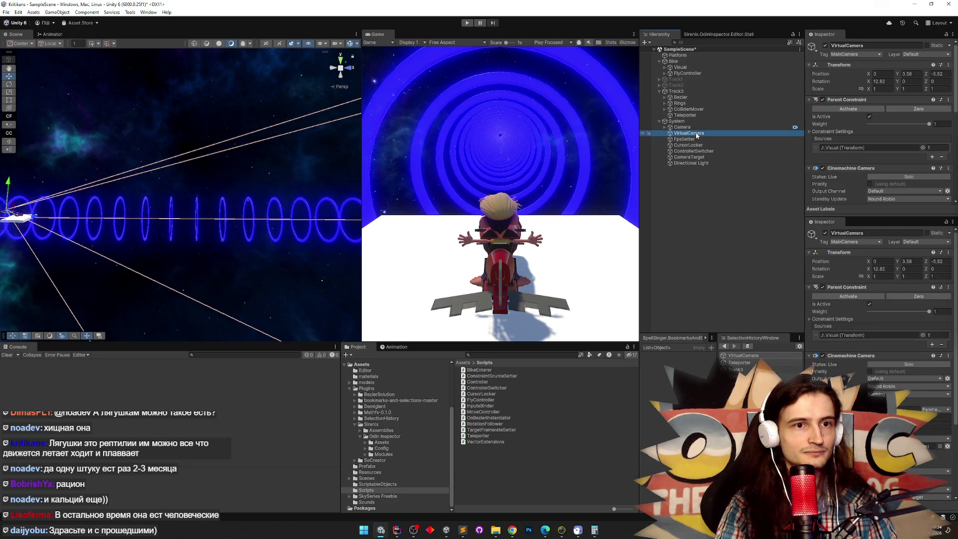
{"action": "key", "text": "ctrl+s"}
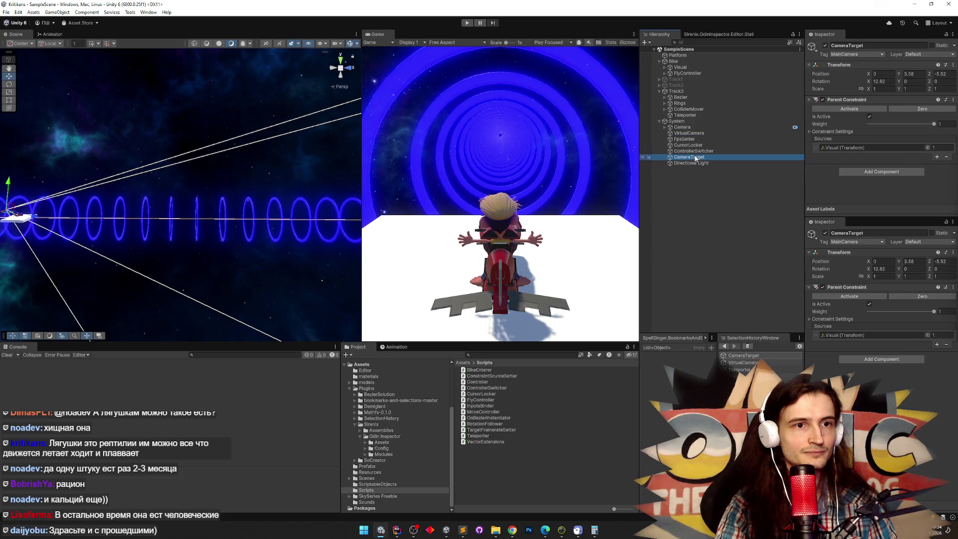
{"action": "left_click", "coordinate": [695, 151]}
{"action": "left_click", "coordinate": [697, 145]}
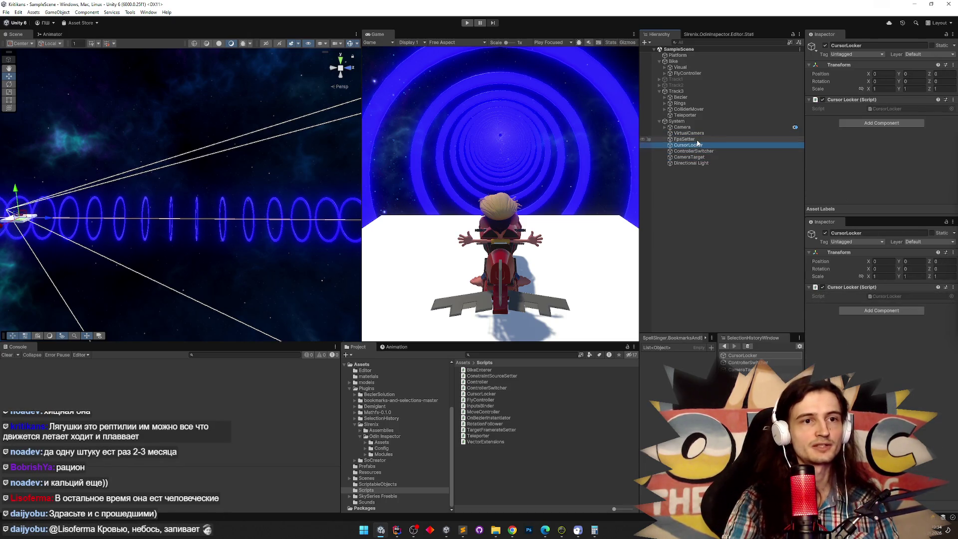
{"action": "left_click", "coordinate": [700, 132]}
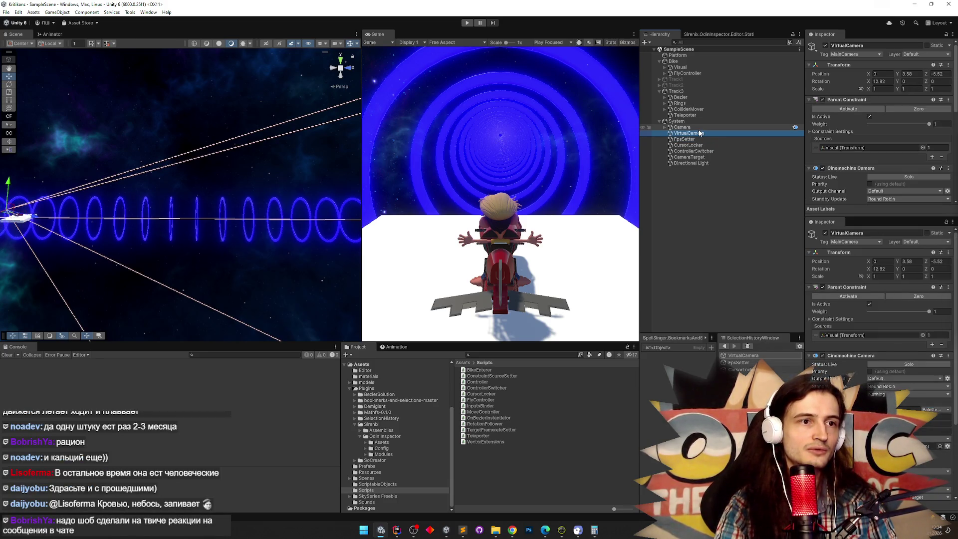
{"action": "left_click", "coordinate": [698, 115]}
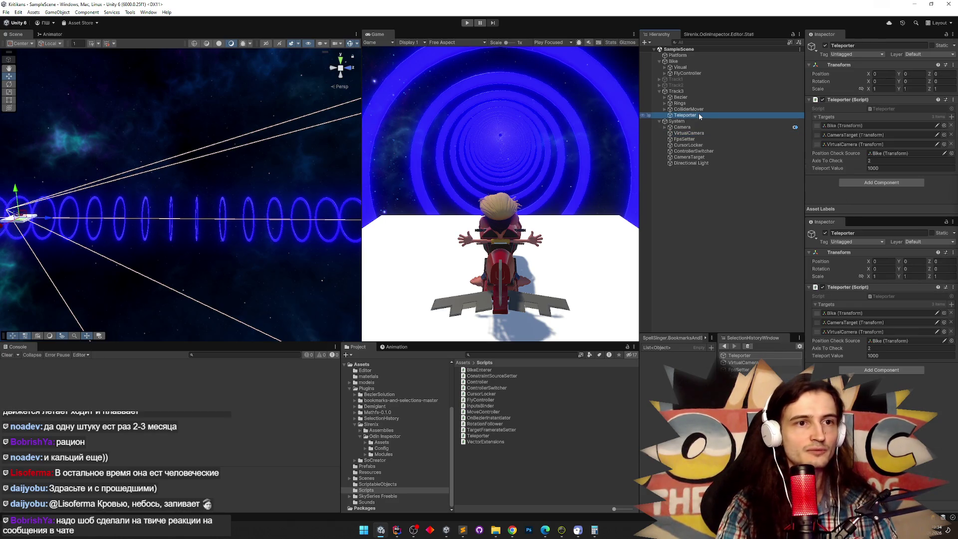
{"action": "left_click", "coordinate": [535, 138]}
{"action": "scroll", "coordinate": [239, 194], "scroll_direction": "down", "scroll_amount": 5}
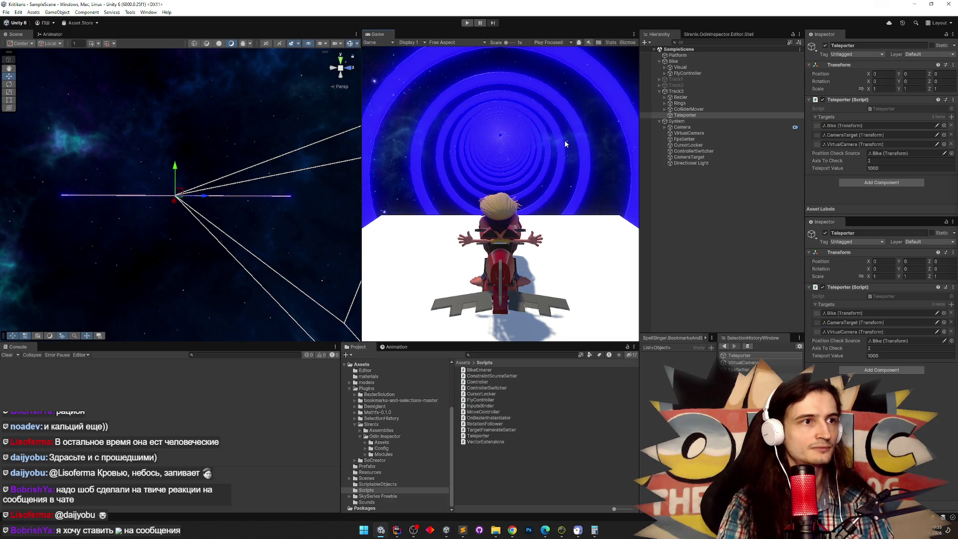
Play the tunnel ride until the bike teleports, then stop Play mode
{"action": "key", "text": "ctrl+p"}
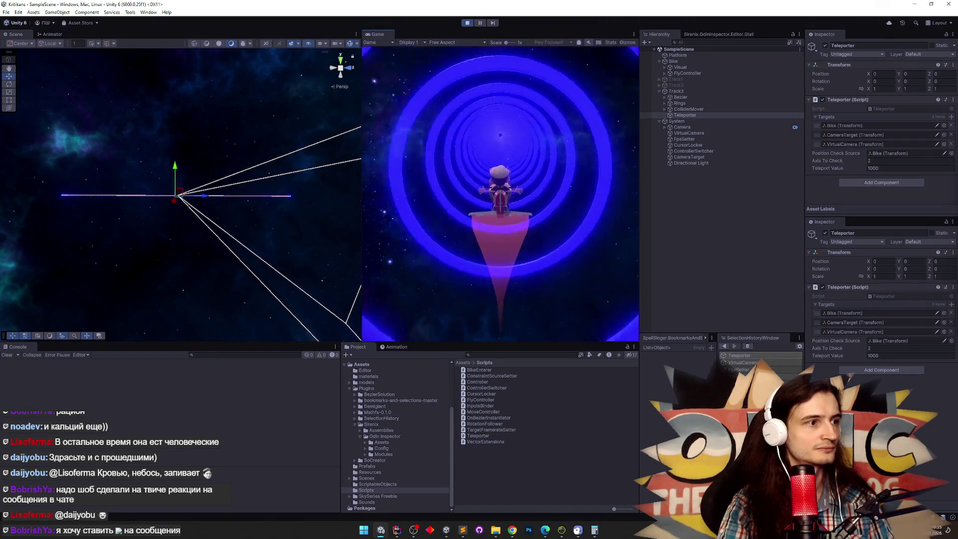
{"action": "key", "text": "Escape"}
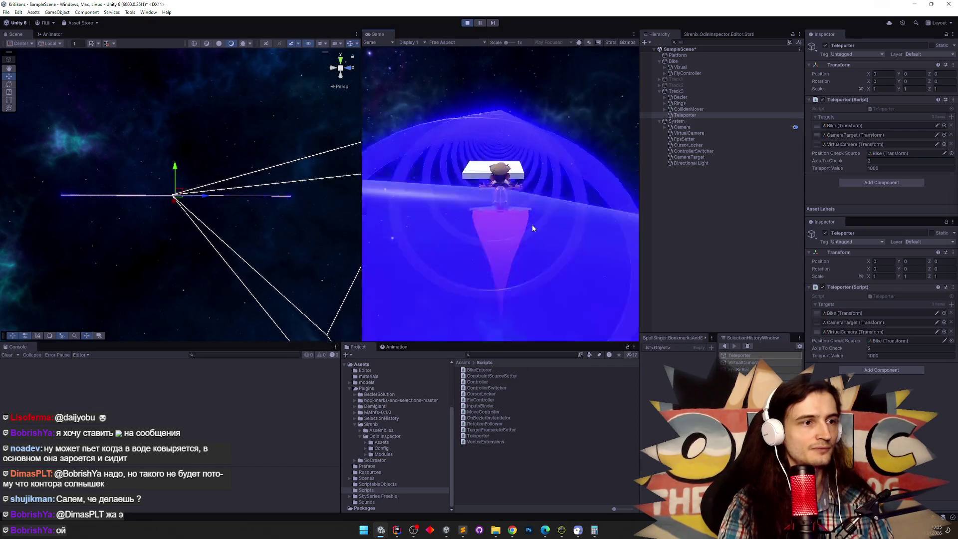
{"action": "key", "text": "ctrl+p"}
Disable VirtualCamera's Parent Constraint and start Play mode to test the ride
{"action": "left_click", "coordinate": [688, 132]}
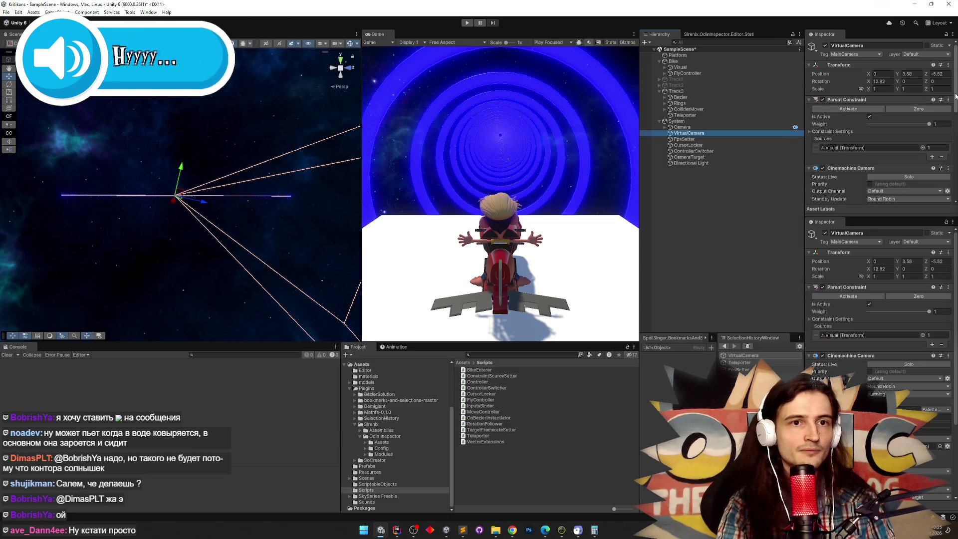
{"action": "scroll", "coordinate": [936, 185], "scroll_direction": "down", "scroll_amount": 10}
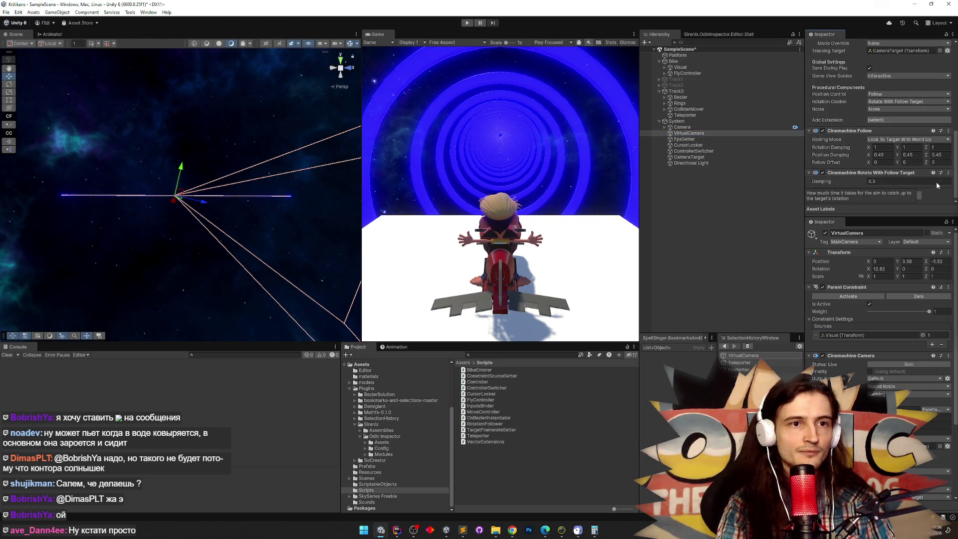
{"action": "scroll", "coordinate": [936, 185], "scroll_direction": "up", "scroll_amount": 10}
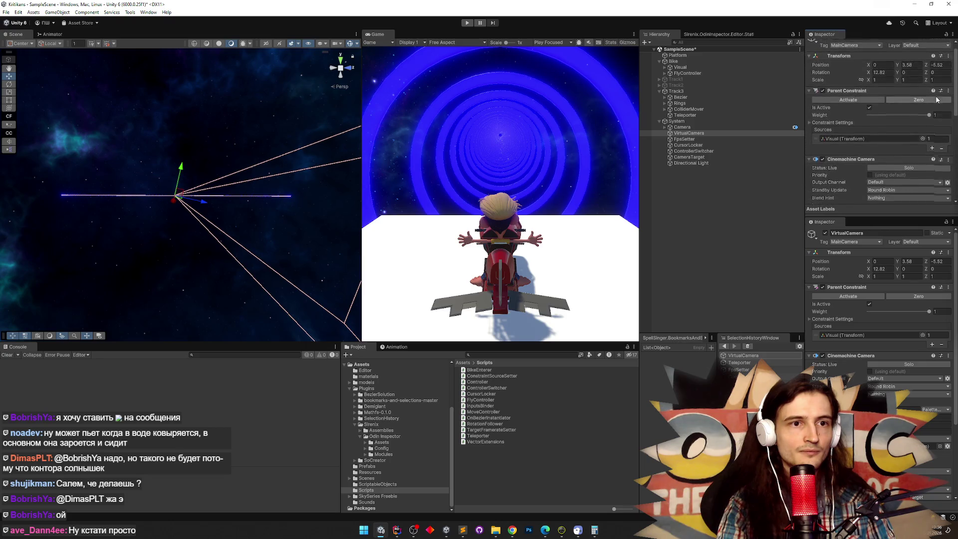
{"action": "scroll", "coordinate": [933, 181], "scroll_direction": "down", "scroll_amount": 10}
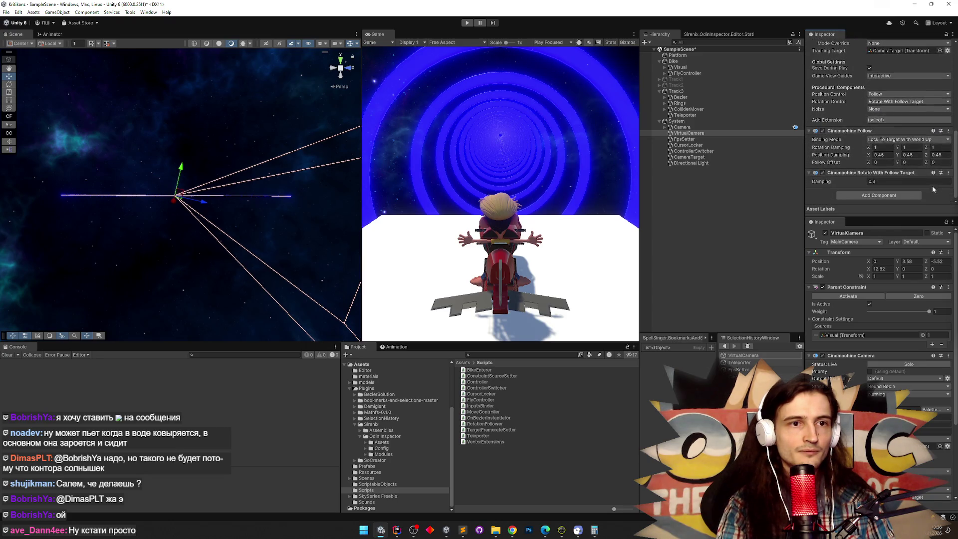
{"action": "scroll", "coordinate": [933, 179], "scroll_direction": "up", "scroll_amount": 3}
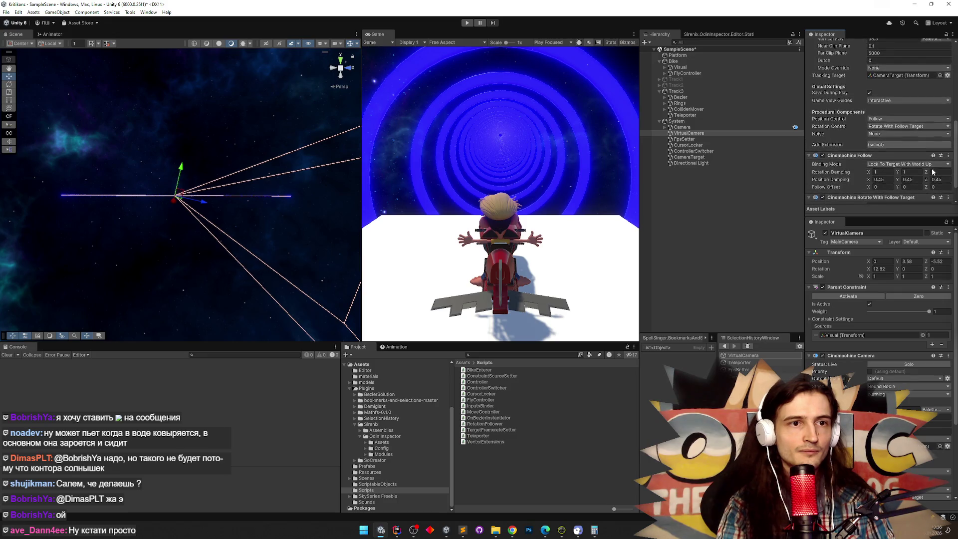
{"action": "scroll", "coordinate": [933, 167], "scroll_direction": "up", "scroll_amount": 8}
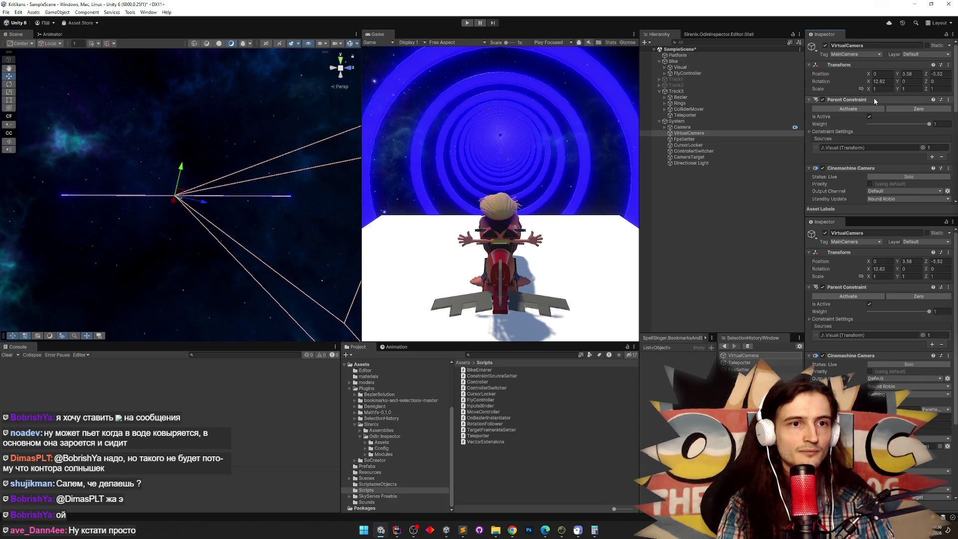
{"action": "left_click", "coordinate": [822, 99]}
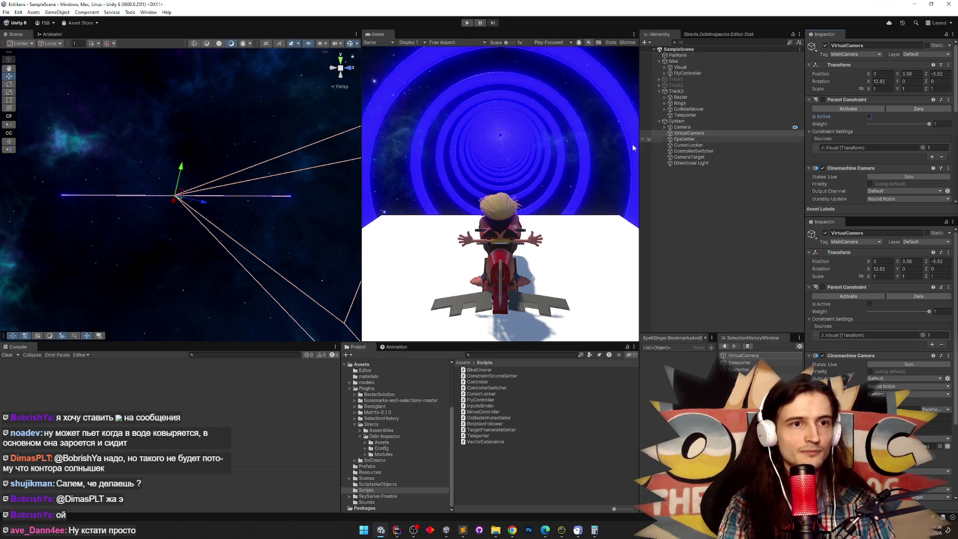
{"action": "key", "text": "ctrl+p"}
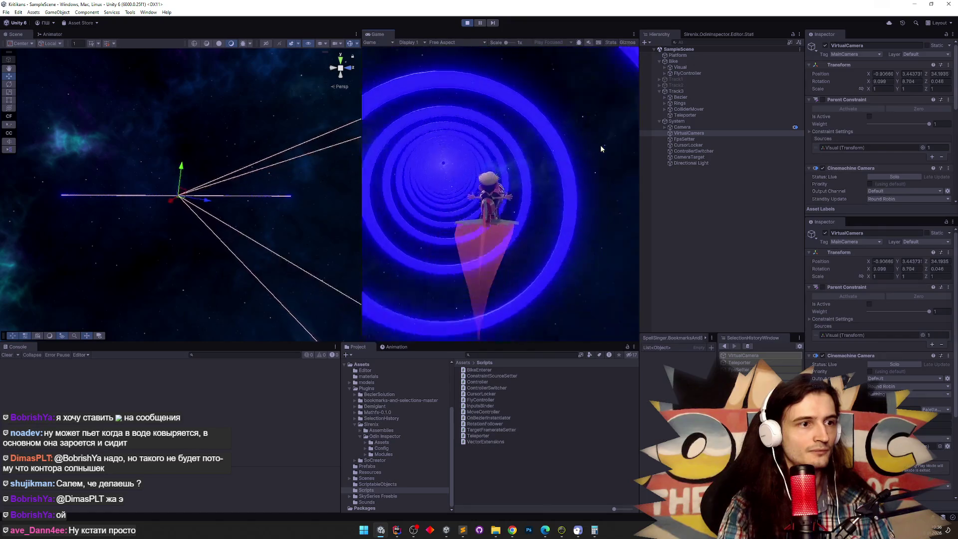
Stop Play, remove VirtualCamera's Parent Constraint component, and restart the ride
{"action": "key", "text": "ctrl+p"}
{"action": "right_click", "coordinate": [854, 100]}
{"action": "left_click", "coordinate": [863, 117]}
{"action": "key", "text": "ctrl+p"}
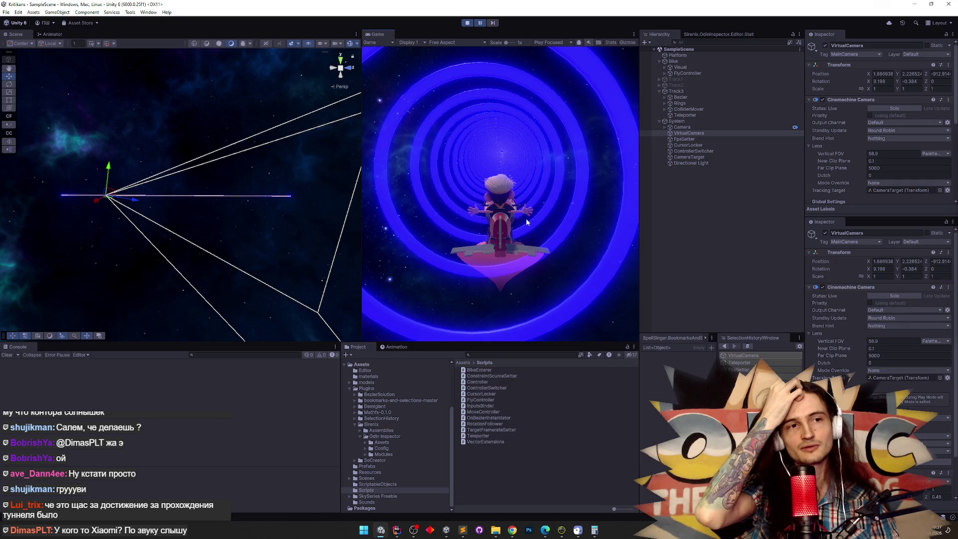
Click into the Game view during the ride, then exit Play mode
{"action": "left_click", "coordinate": [526, 218]}
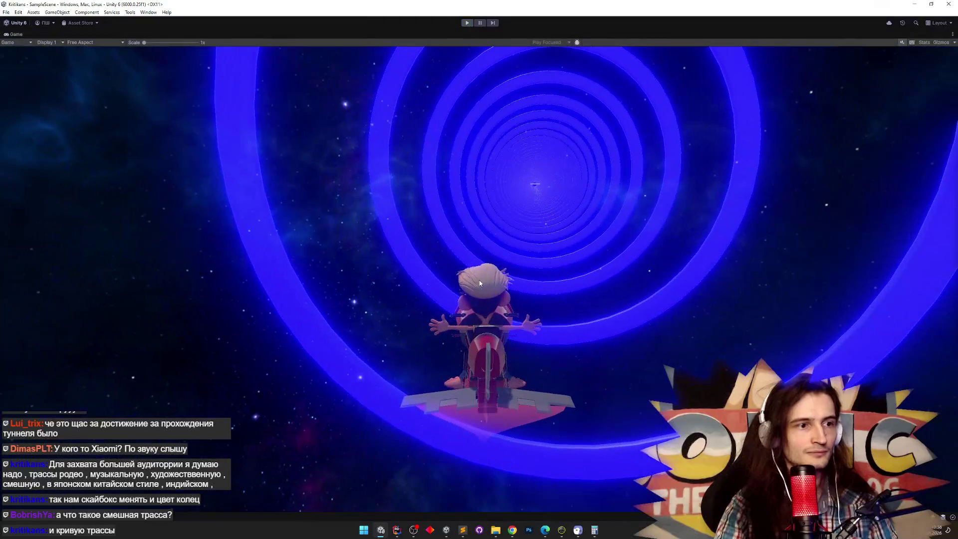
{"action": "key", "text": "ctrl+p"}
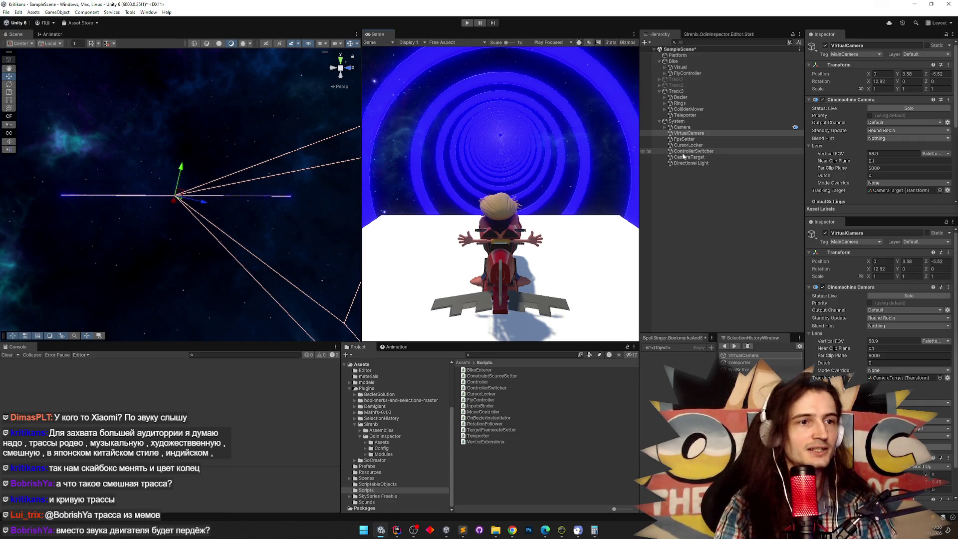
Move Platform in the Hierarchy so it sits right after Bike
{"action": "left_click", "coordinate": [703, 151]}
{"action": "left_click", "coordinate": [708, 157]}
{"action": "left_click", "coordinate": [711, 151]}
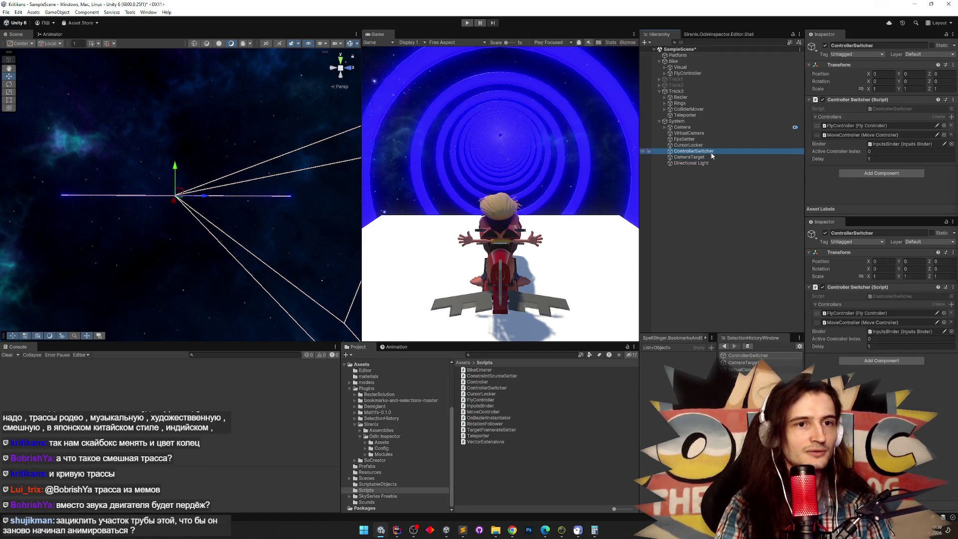
{"action": "left_click", "coordinate": [659, 122]}
{"action": "left_click", "coordinate": [660, 122]}
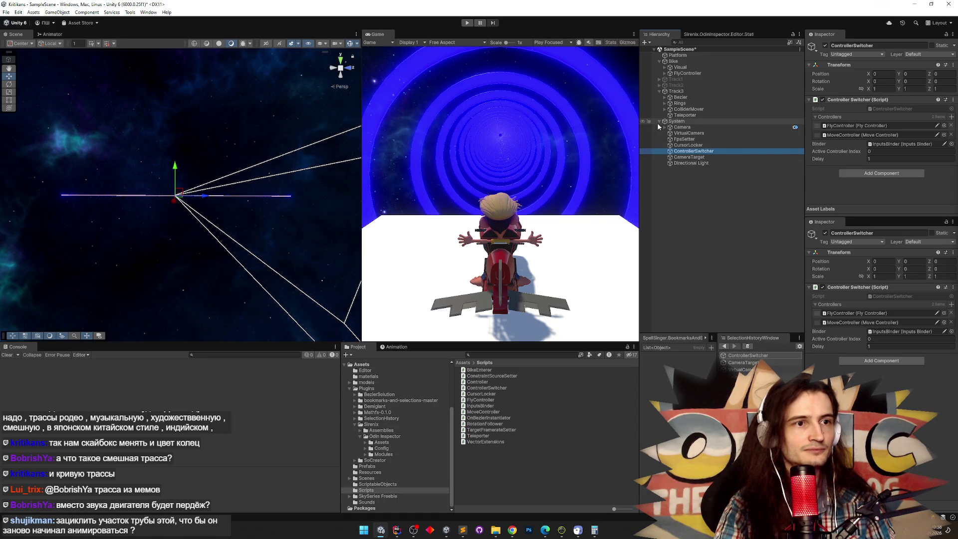
{"action": "left_click", "coordinate": [657, 123]}
{"action": "mouse_move", "coordinate": [677, 55]}
{"action": "left_mouse_down"}
{"action": "mouse_move", "coordinate": [686, 92]}
{"action": "mouse_move", "coordinate": [663, 73]}
{"action": "left_mouse_up"}
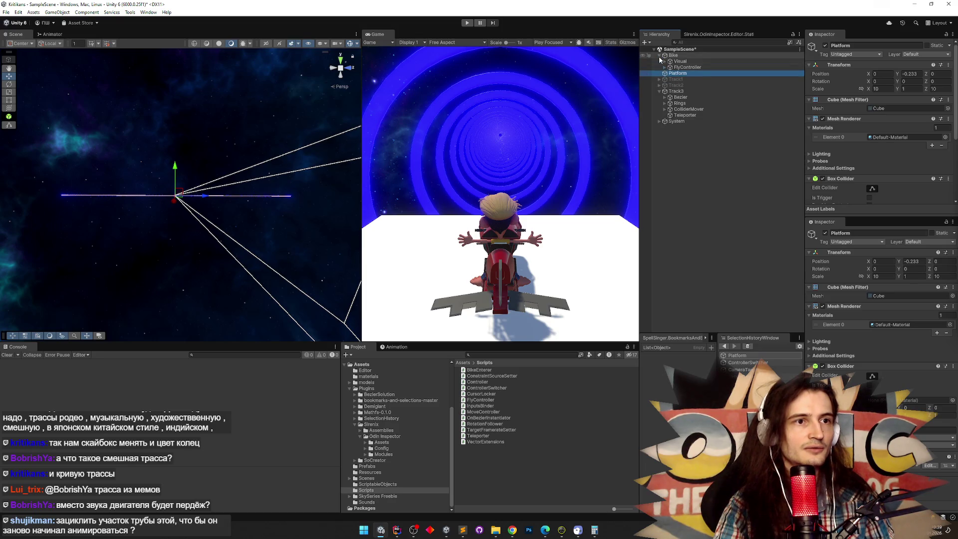
Create a new empty GameObject named Level in the Hierarchy
{"action": "left_click", "coordinate": [659, 55]}
{"action": "right_click", "coordinate": [675, 136]}
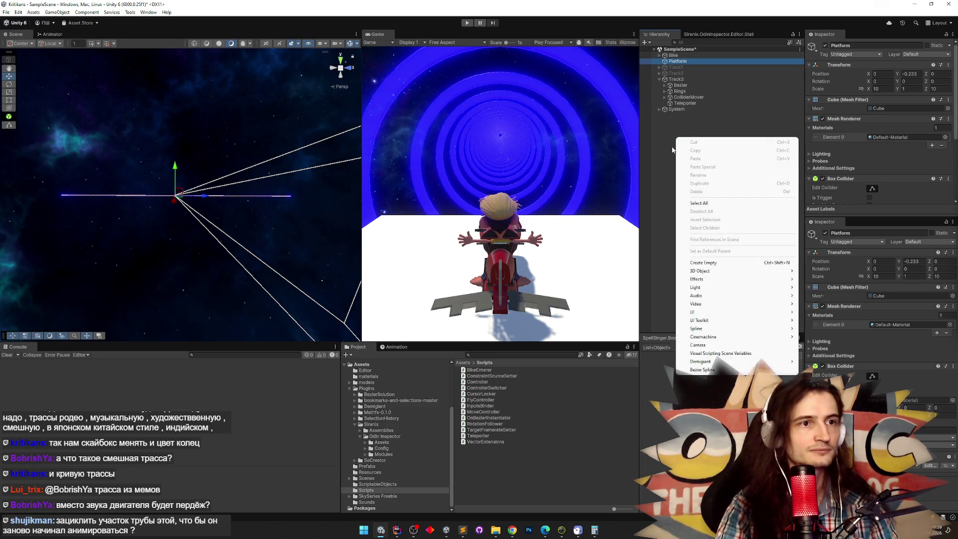
{"action": "left_click", "coordinate": [672, 139]}
{"action": "right_click", "coordinate": [671, 139]}
{"action": "left_click", "coordinate": [719, 250]}
{"action": "type", "text": "Level"}
{"action": "key", "text": "Return"}
Nest Track1, Track2 and Track3 under the Level object
{"action": "left_click", "coordinate": [676, 67]}
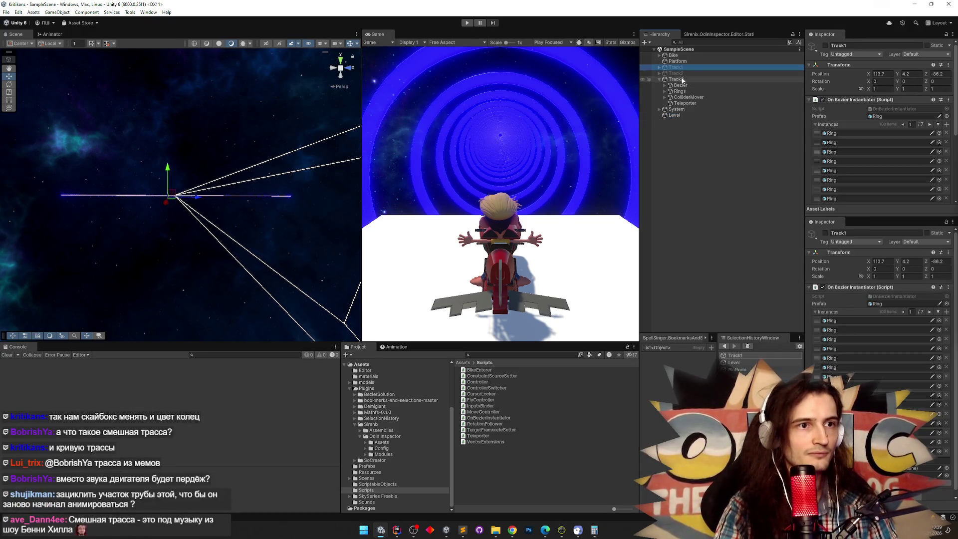
{"action": "left_click", "coordinate": [678, 78], "text": "shift"}
{"action": "left_click_drag", "start_coordinate": [679, 103], "coordinate": [675, 116]}
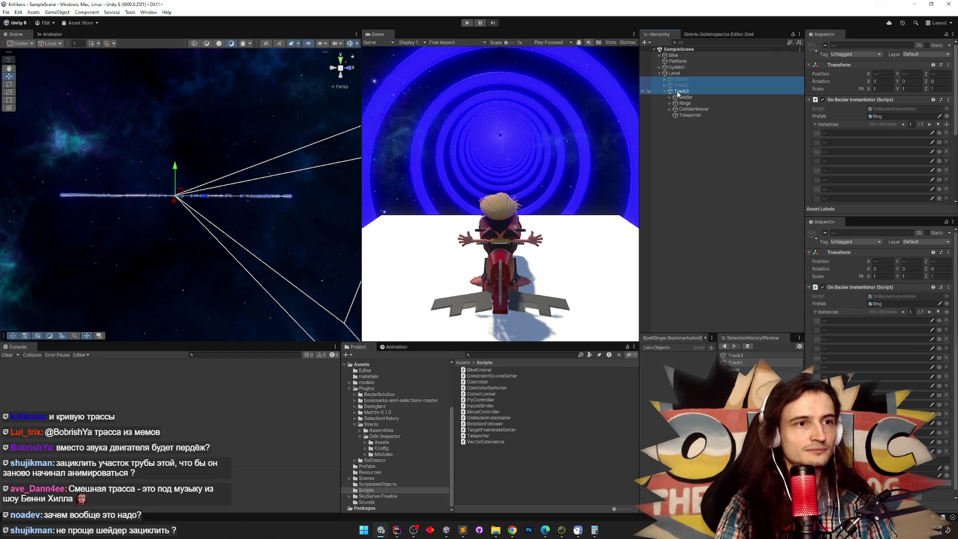
{"action": "left_click", "coordinate": [693, 115]}
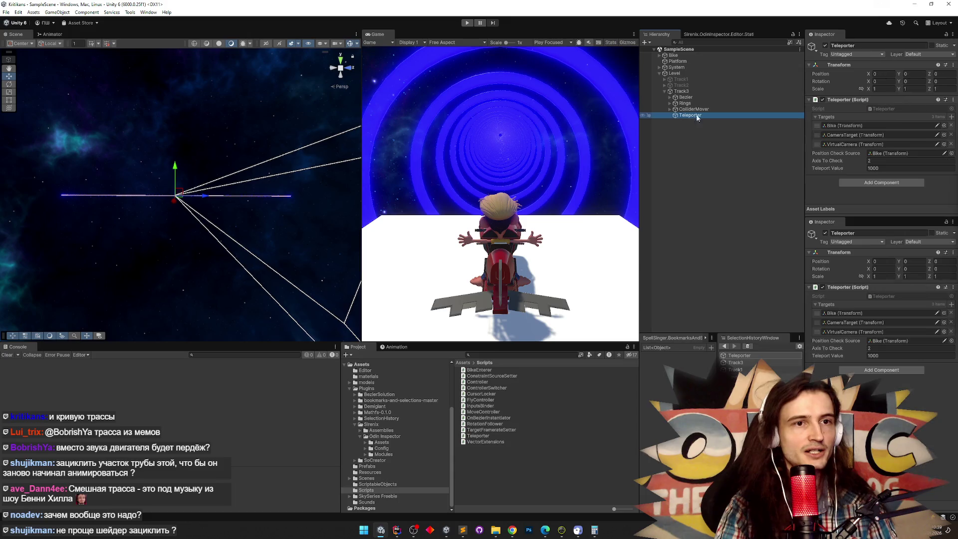
Remove the extra Teleporter targets and make Level the only entry in Targets
{"action": "left_click", "coordinate": [950, 125]}
{"action": "left_click", "coordinate": [950, 125]}
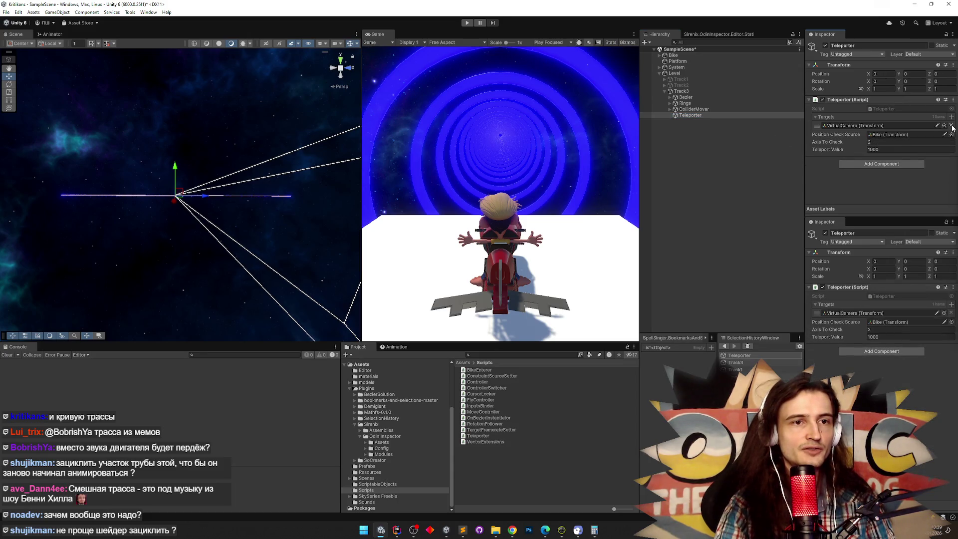
{"action": "left_click_drag", "start_coordinate": [675, 73], "coordinate": [846, 129]}
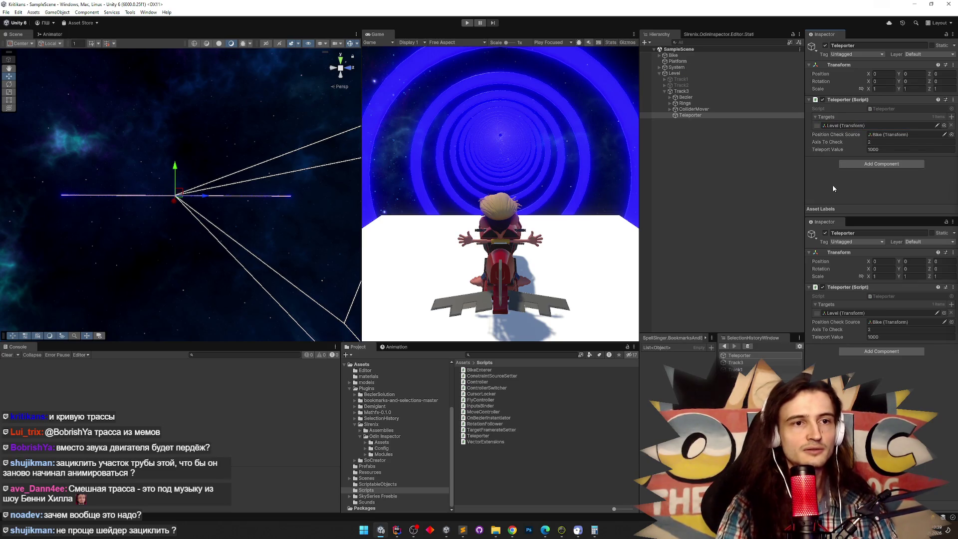
Open Teleporter.cs in Rider and review its FixedUpdate teleport logic
{"action": "double_click", "coordinate": [886, 108]}
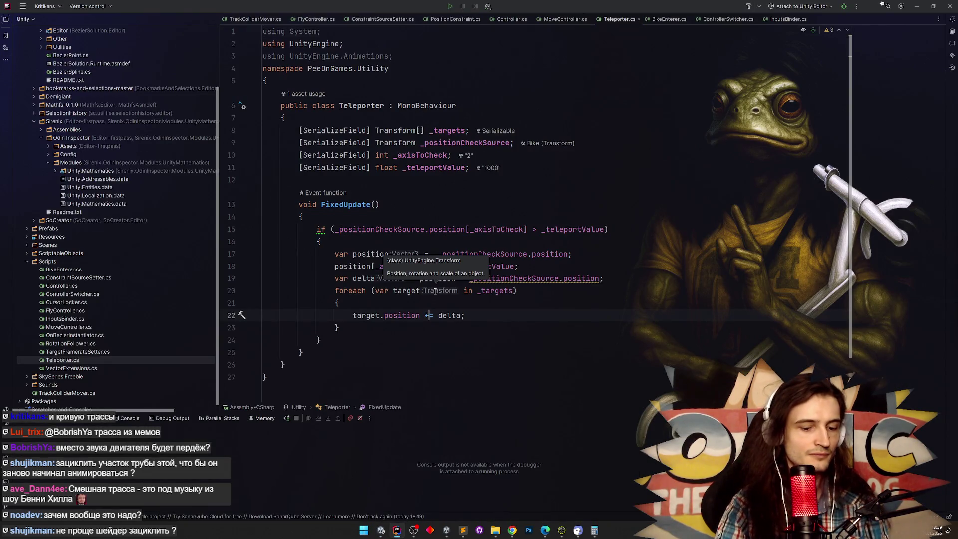
{"action": "left_click", "coordinate": [505, 209]}
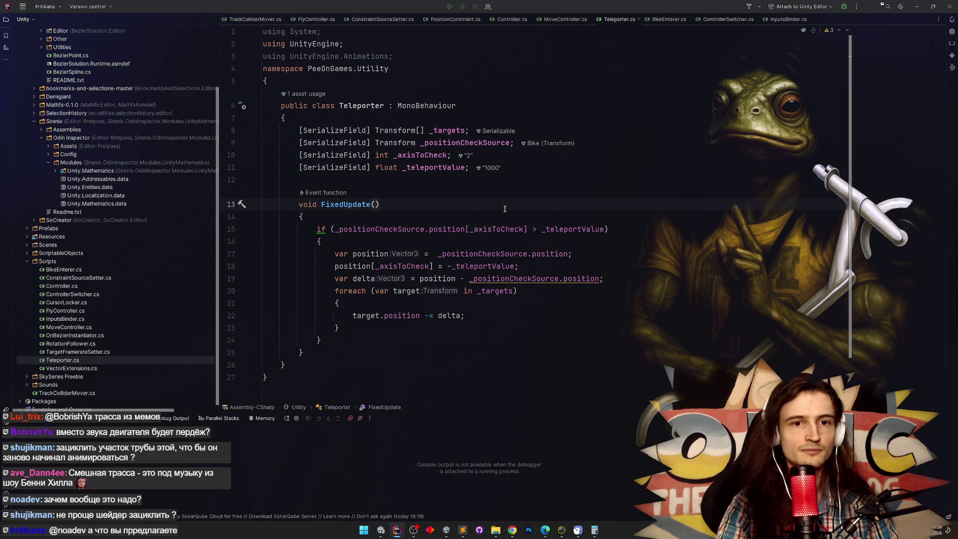
{"action": "left_click", "coordinate": [916, 6]}
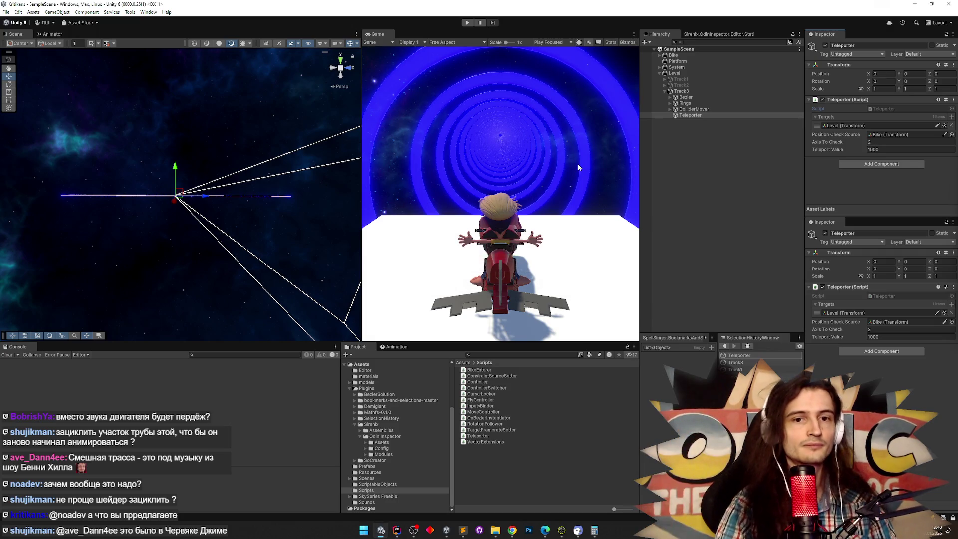
Play the scene with the Game view maximized, then select Level to see Z 175325.3
{"action": "key", "text": "ctrl+p"}
{"action": "key", "text": "shift+space"}
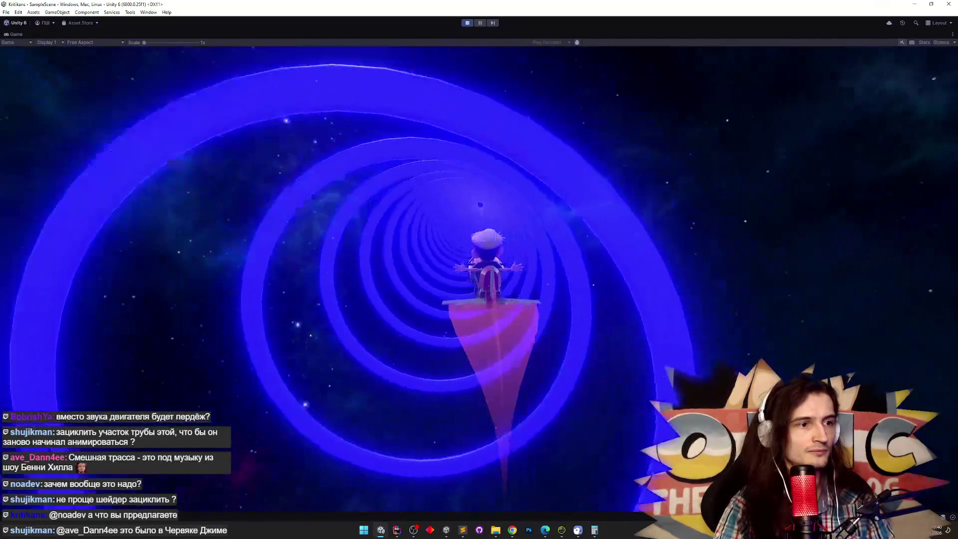
{"action": "key", "text": "shift+space"}
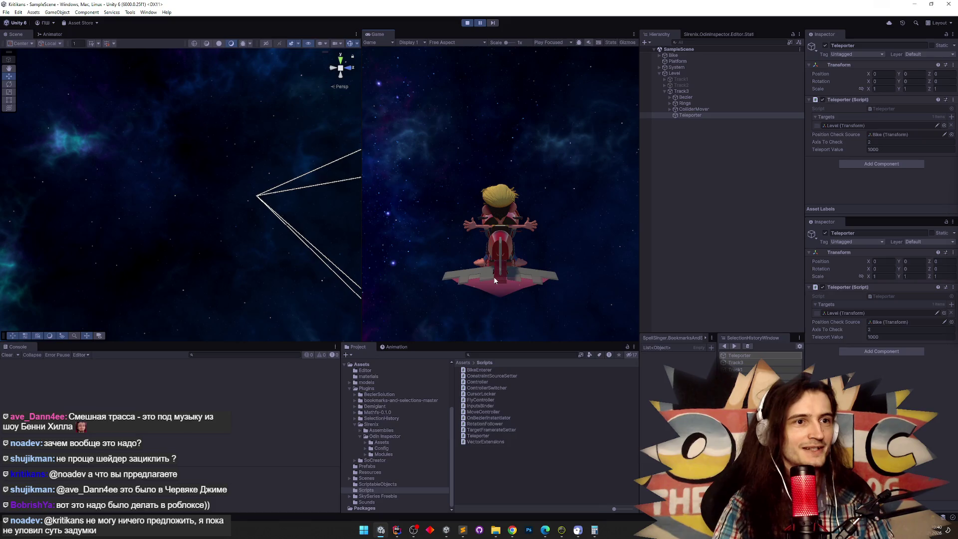
{"action": "key", "text": "super"}
{"action": "left_click", "coordinate": [689, 74]}
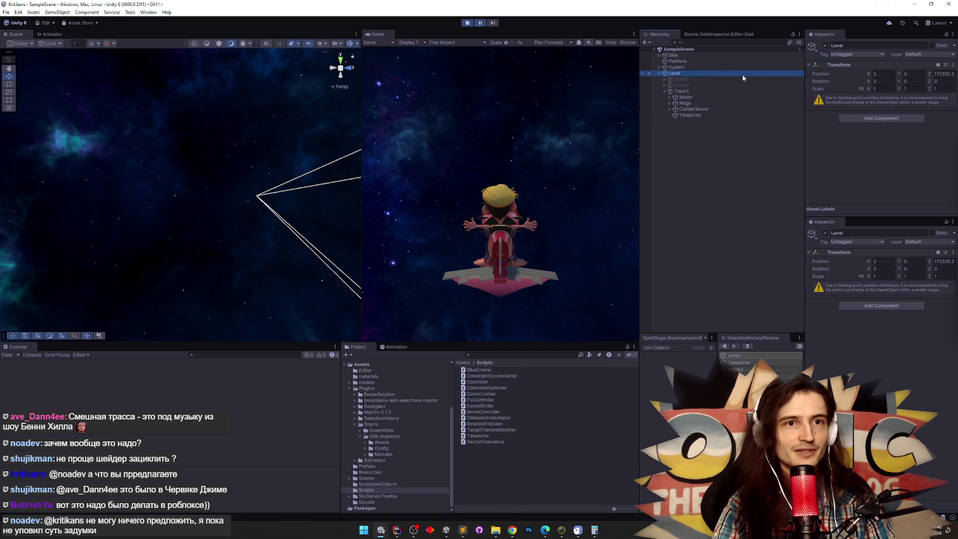
Stop the test run and set Level's Position Z to 0
{"action": "left_click", "coordinate": [949, 75]}
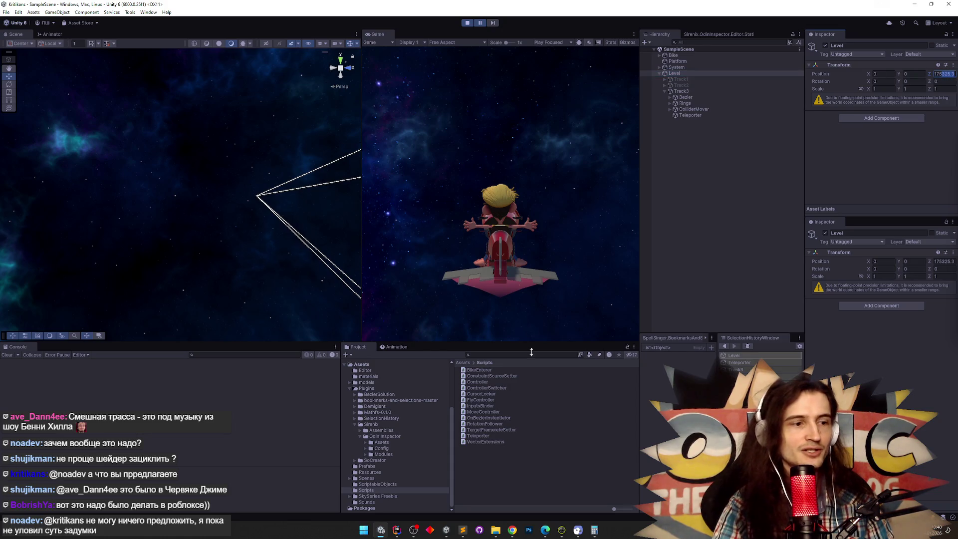
{"action": "key", "text": "ctrl+p"}
{"action": "type", "text": "0"}
{"action": "key", "text": "Return"}
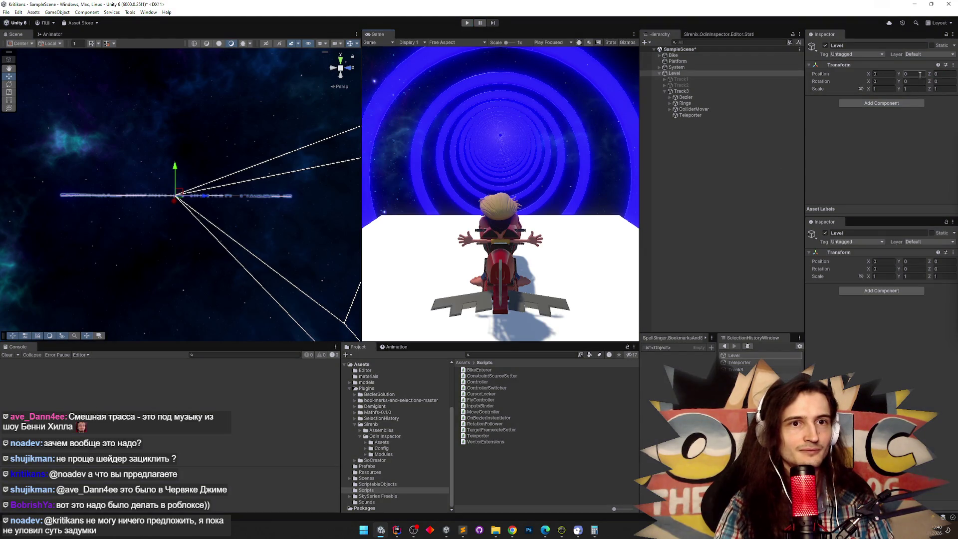
Replay briefly while watching the Teleporter settings, then stop and select Level
{"action": "key", "text": "ctrl+p"}
{"action": "left_click", "coordinate": [706, 115]}
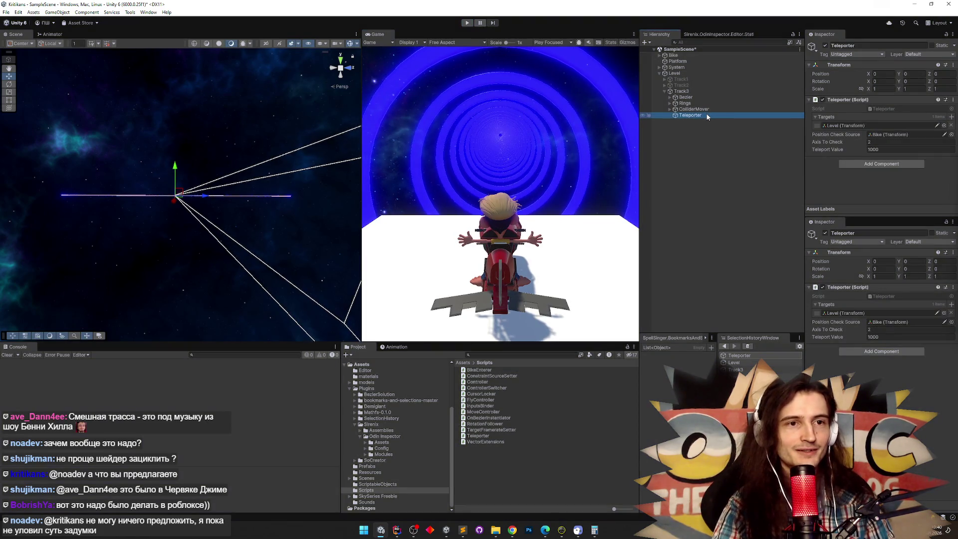
{"action": "key", "text": "ctrl+p"}
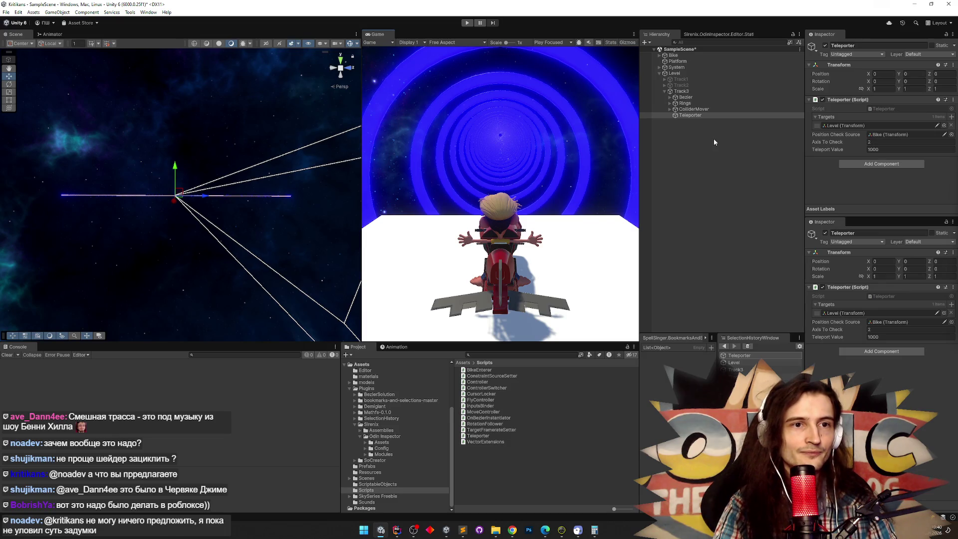
{"action": "left_click", "coordinate": [848, 125]}
{"action": "left_click", "coordinate": [691, 75]}
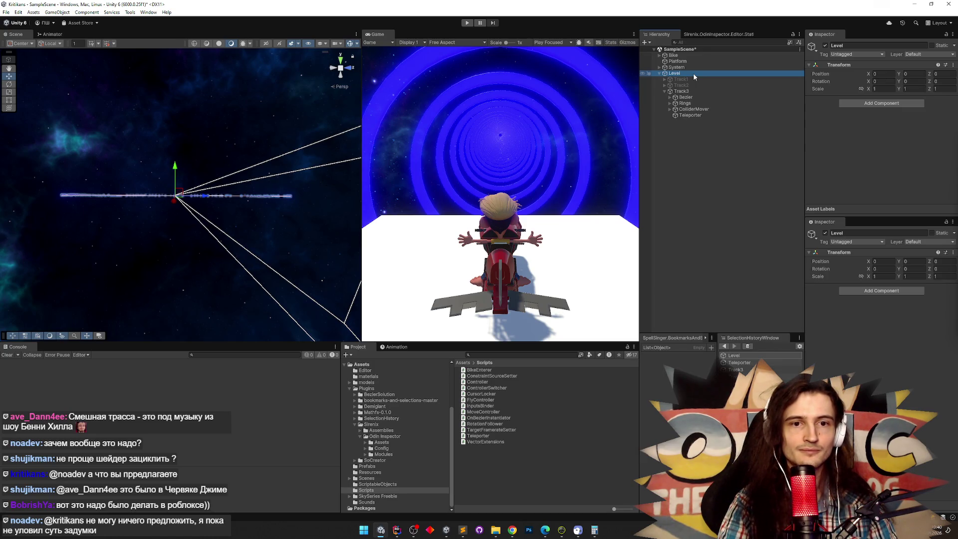
Inspect Track3 and the Teleporter's Level target in Unity after glancing at Rider
{"action": "left_click", "coordinate": [396, 530]}
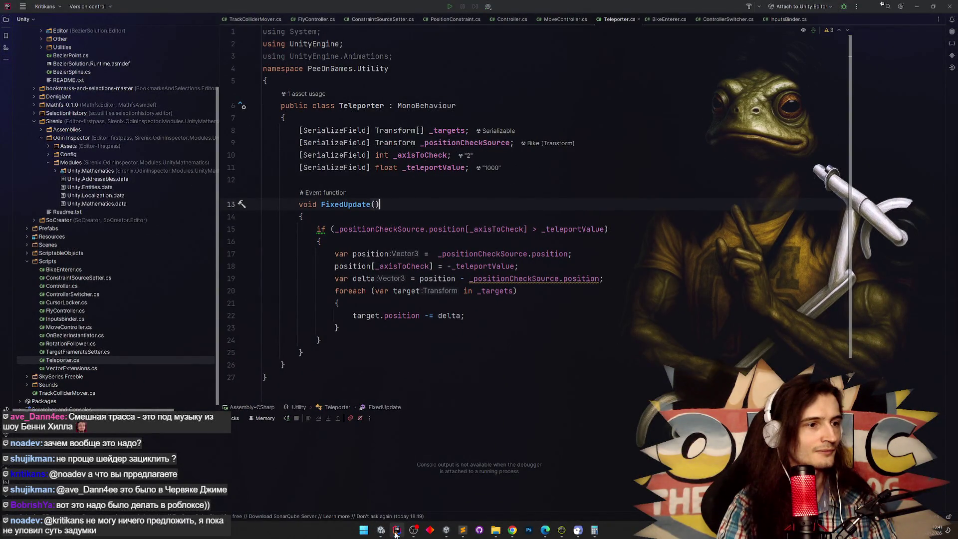
{"action": "left_click", "coordinate": [395, 532]}
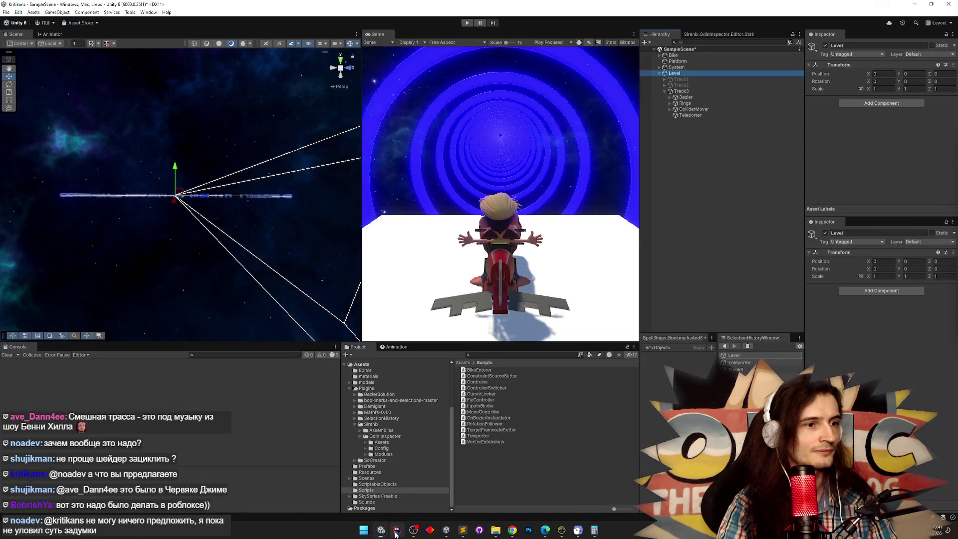
{"action": "left_click", "coordinate": [711, 91]}
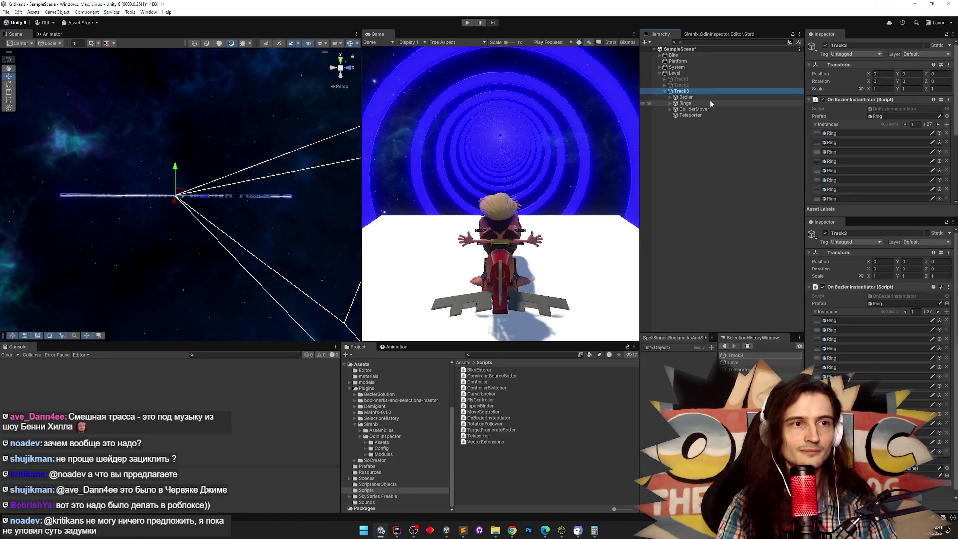
{"action": "left_click", "coordinate": [711, 115]}
{"action": "left_click", "coordinate": [847, 125]}
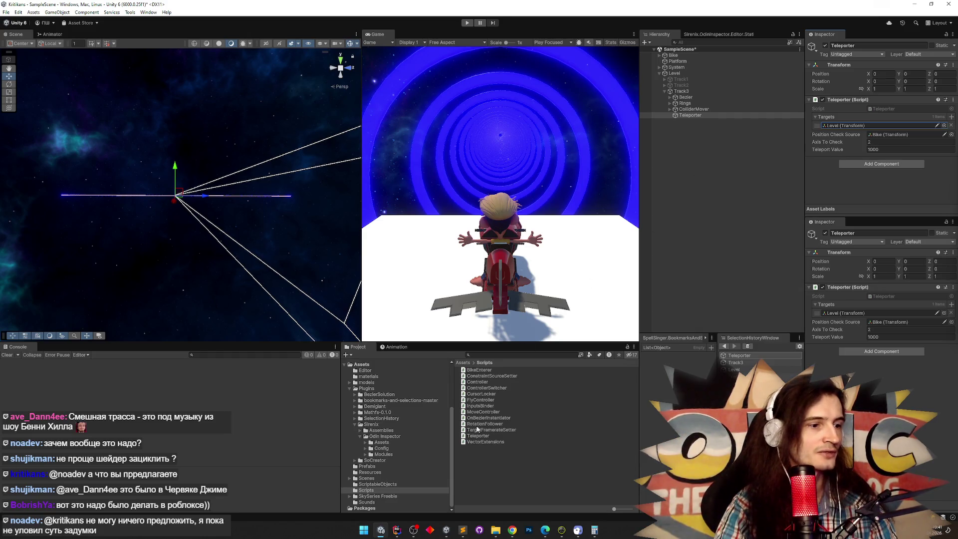
In Rider's Teleporter.cs, ask Codeium to explain the position update on line 22
{"action": "left_click", "coordinate": [399, 531]}
{"action": "left_click", "coordinate": [437, 315]}
{"action": "left_click", "coordinate": [474, 317]}
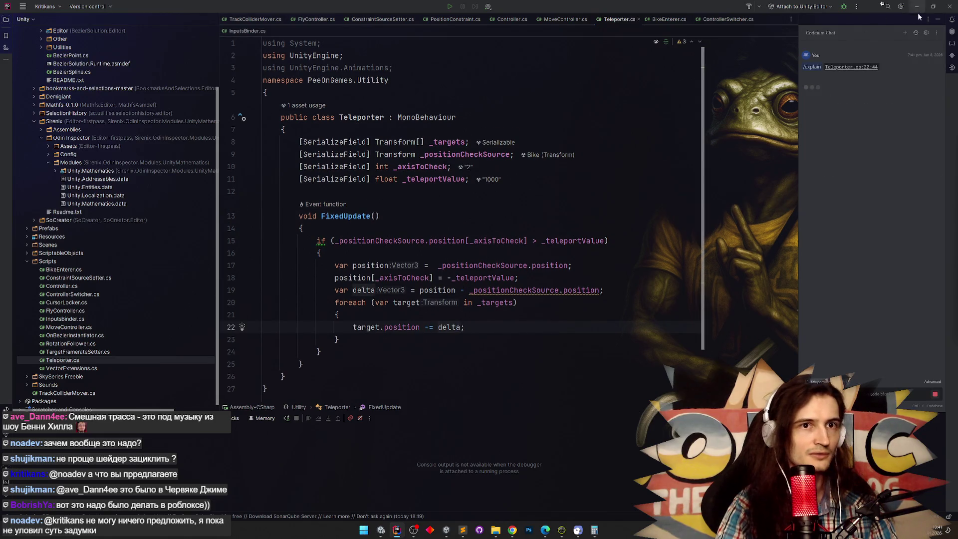
Close the Codeium chat, trial-delete the teleport logic on lines 17–23, then undo
{"action": "left_click", "coordinate": [937, 19]}
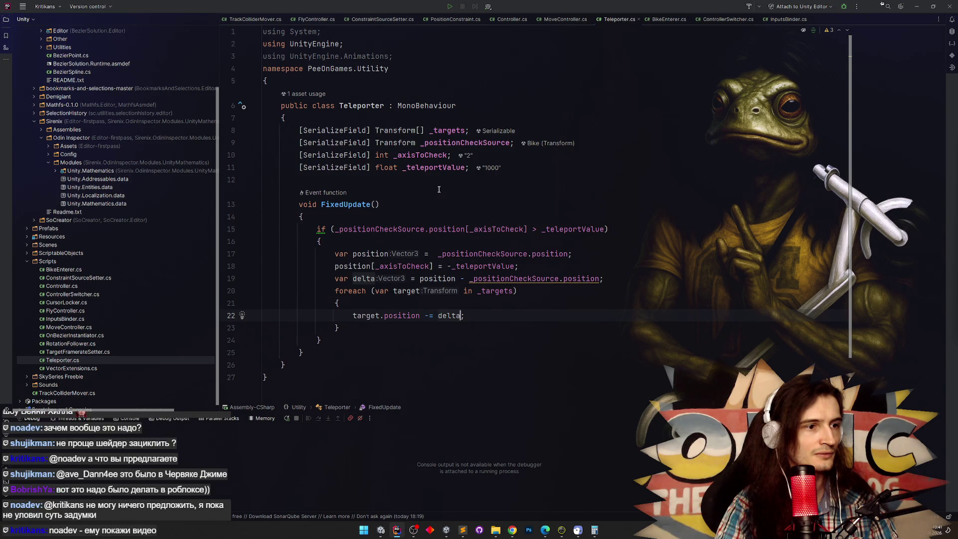
{"action": "left_click_drag", "start_coordinate": [335, 255], "coordinate": [358, 329]}
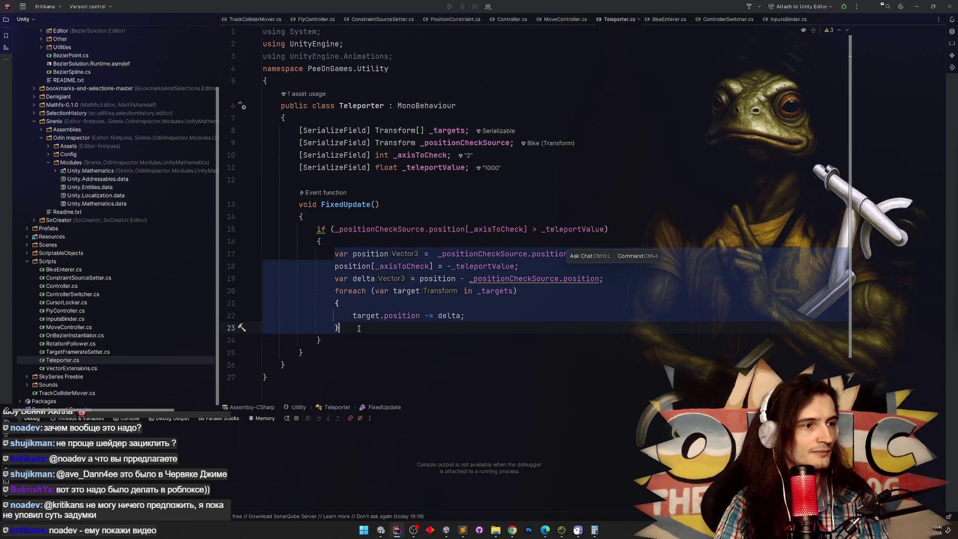
{"action": "key", "text": "BackSpace"}
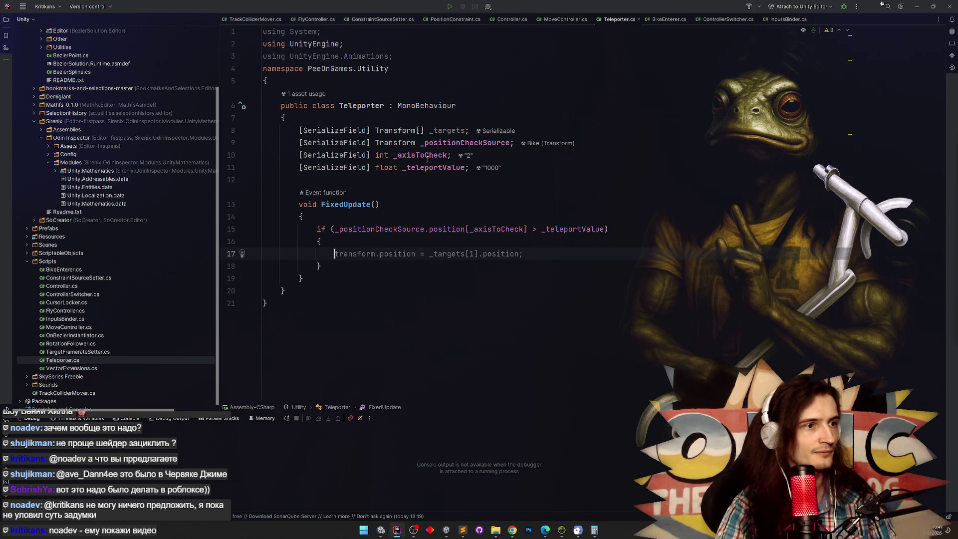
{"action": "key", "text": "ctrl+z"}
{"action": "key", "text": "ctrl+z"}
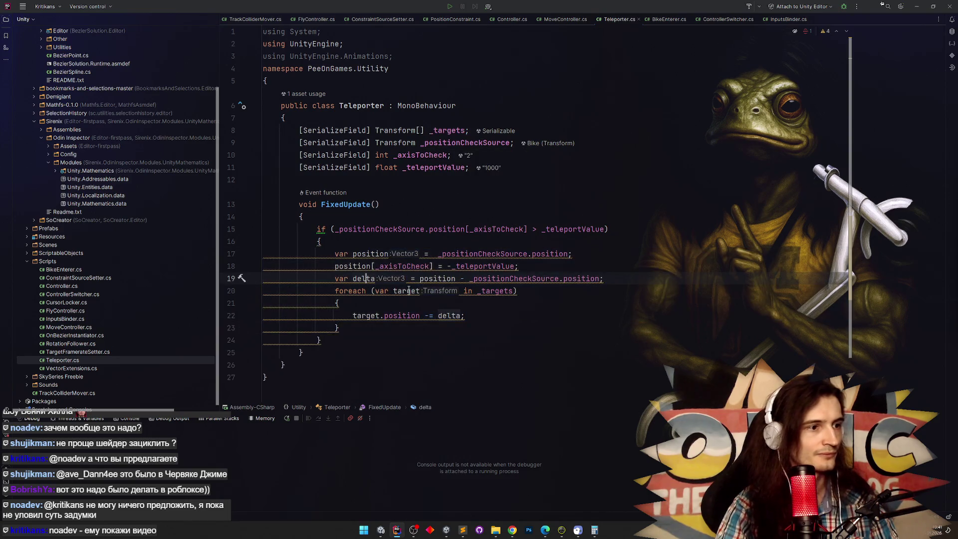
Delete the position and delta calculation lines so delta becomes Vector3.up * 20
{"action": "mouse_move", "coordinate": [619, 278]}
{"action": "left_mouse_down"}
{"action": "mouse_move", "coordinate": [309, 253]}
{"action": "mouse_move", "coordinate": [270, 266]}
{"action": "left_mouse_up"}
{"action": "key", "text": "BackSpace"}
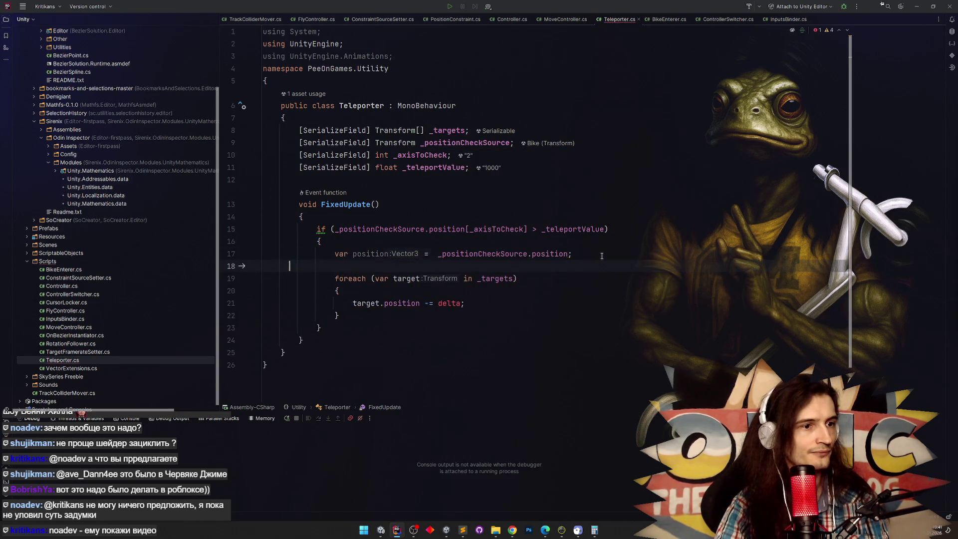
{"action": "key", "text": "BackSpace"}
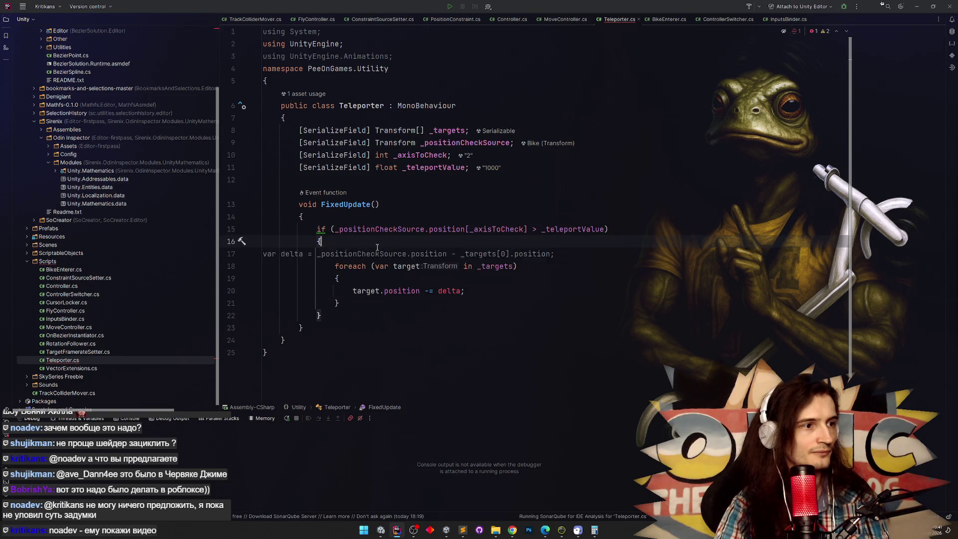
{"action": "key", "text": "Delete"}
{"action": "left_click", "coordinate": [465, 167]}
{"action": "type", "text": "var delta = Vector3.up * 20;"}
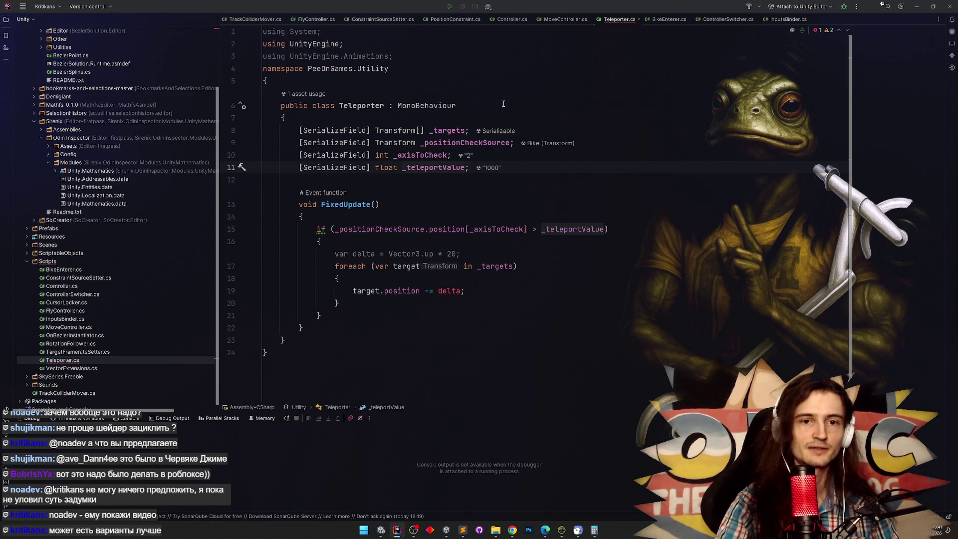
{"action": "mouse_move", "coordinate": [495, 526]}
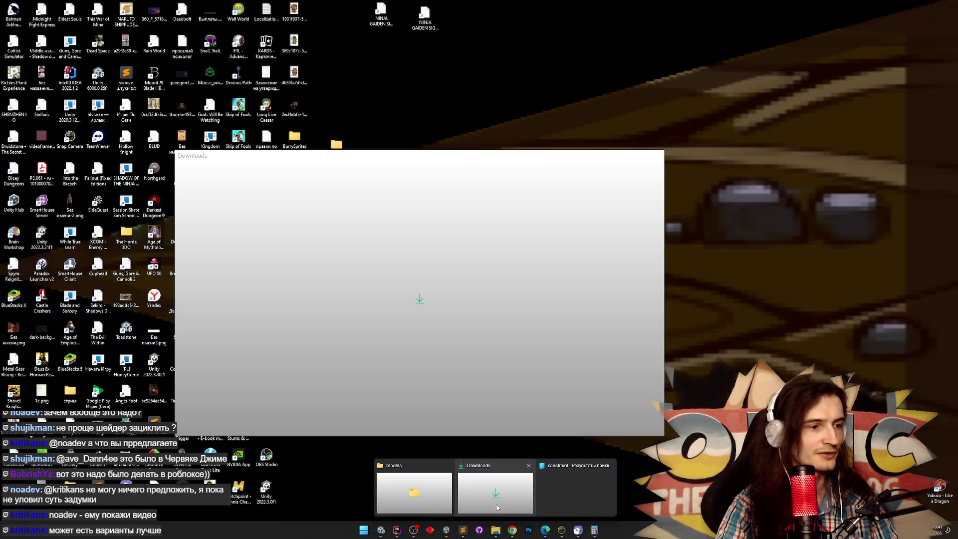
{"action": "left_click", "coordinate": [495, 480]}
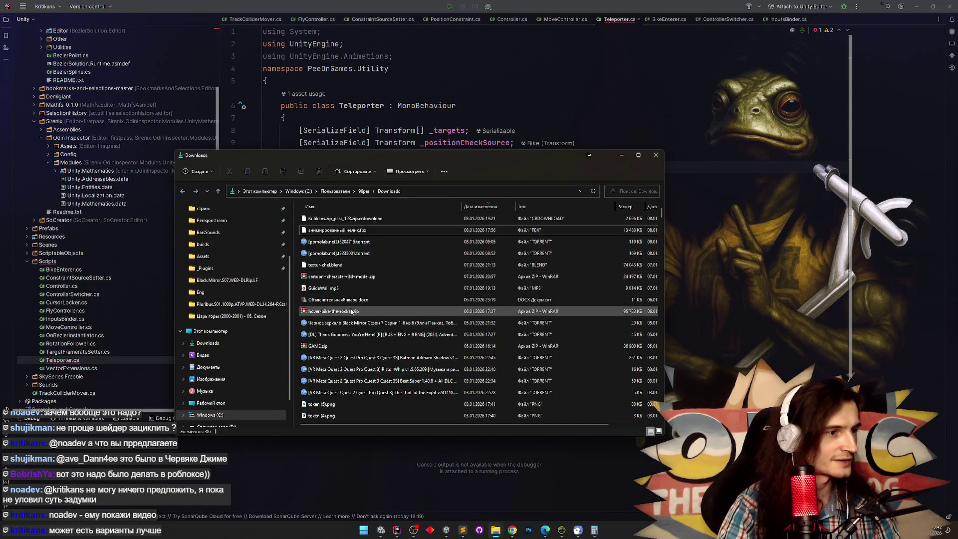
{"action": "left_click", "coordinate": [335, 345]}
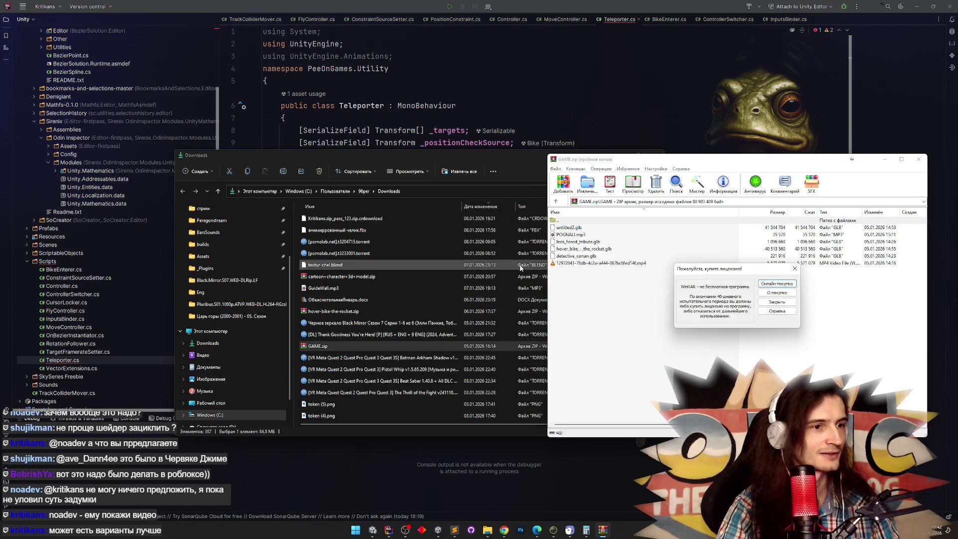
{"action": "left_click", "coordinate": [794, 269]}
{"action": "double_click", "coordinate": [611, 264]}
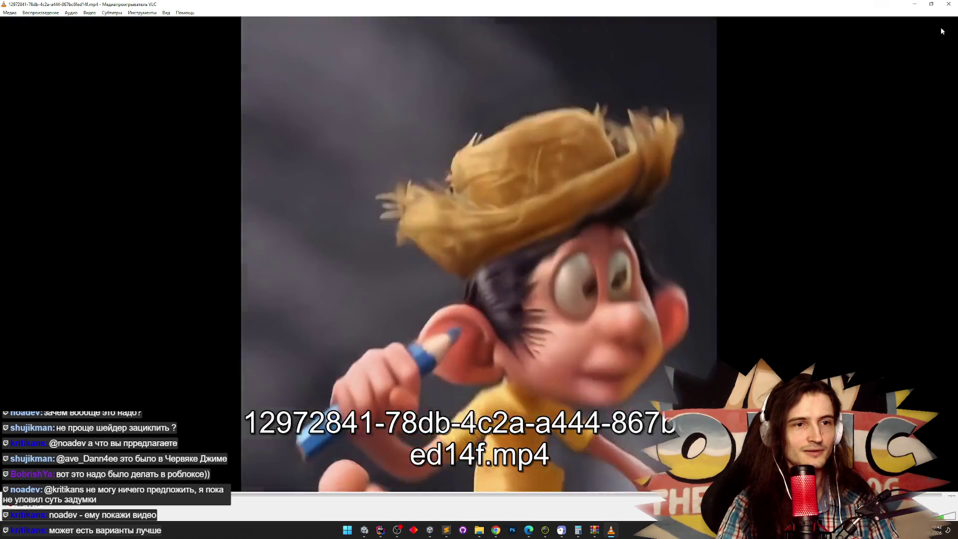
{"action": "left_click", "coordinate": [948, 4]}
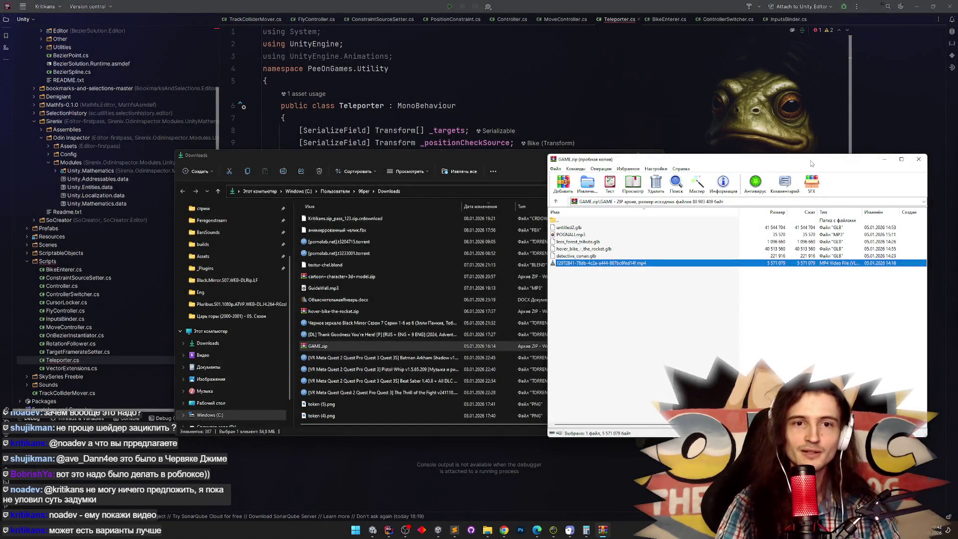
{"action": "left_click", "coordinate": [884, 159]}
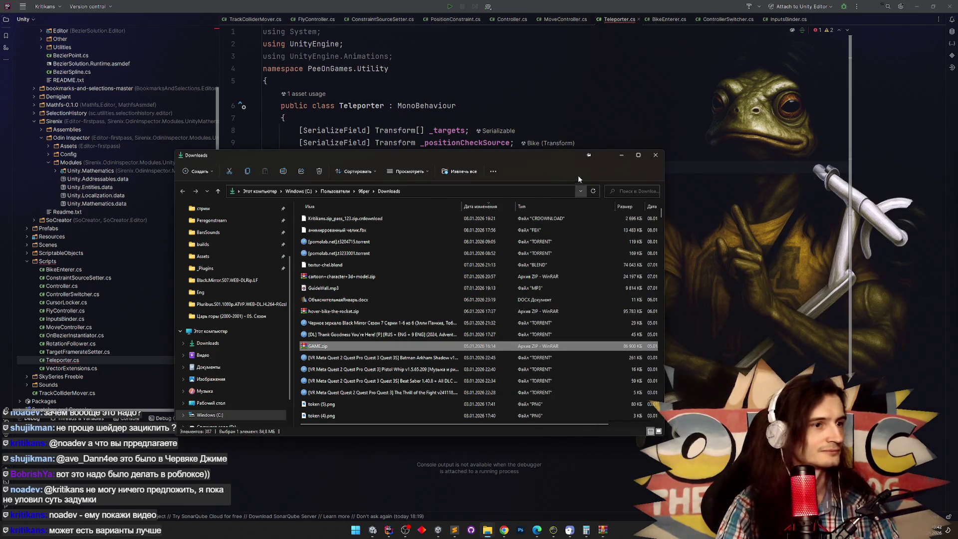
{"action": "left_click", "coordinate": [606, 155]}
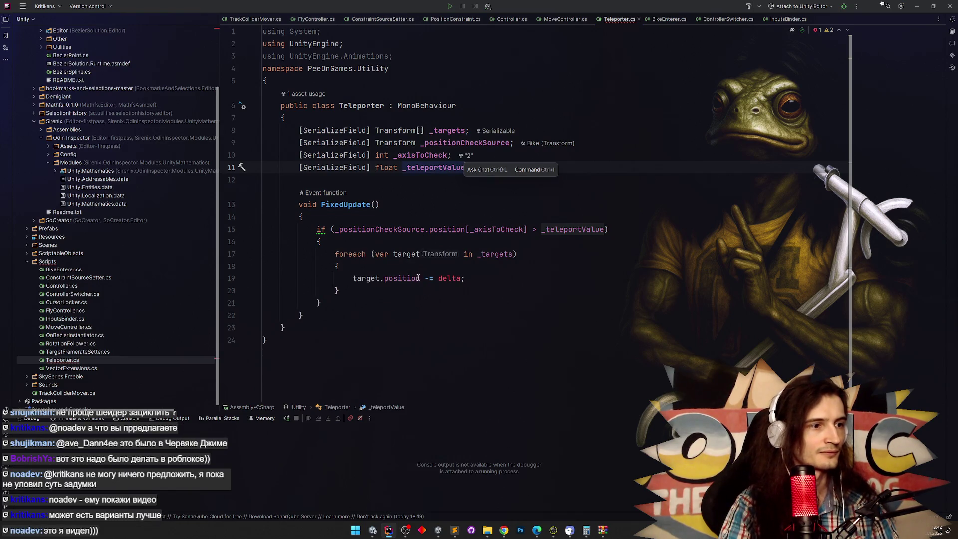
Add 'var newPosition = target.position;' at the start of the loop body
{"action": "type", "text": "["}
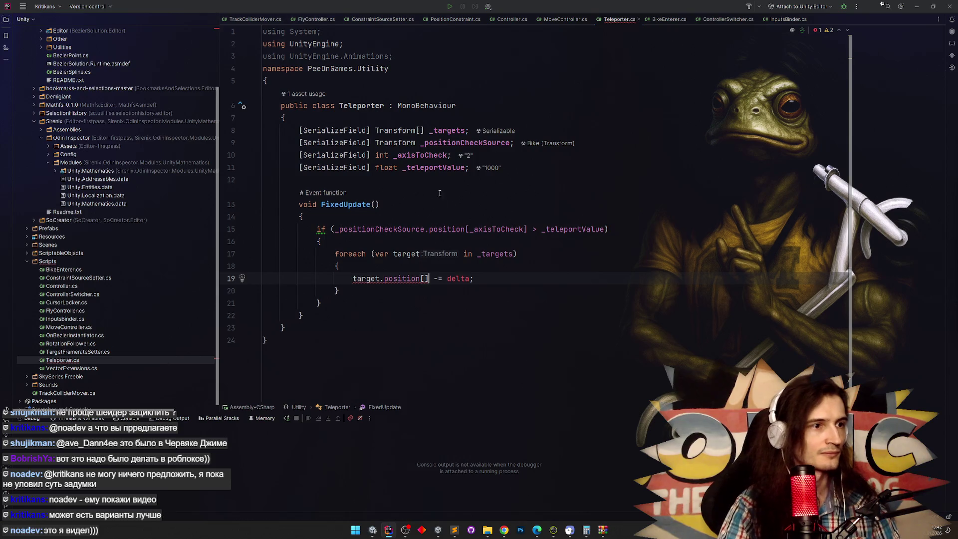
{"action": "left_click", "coordinate": [420, 279]}
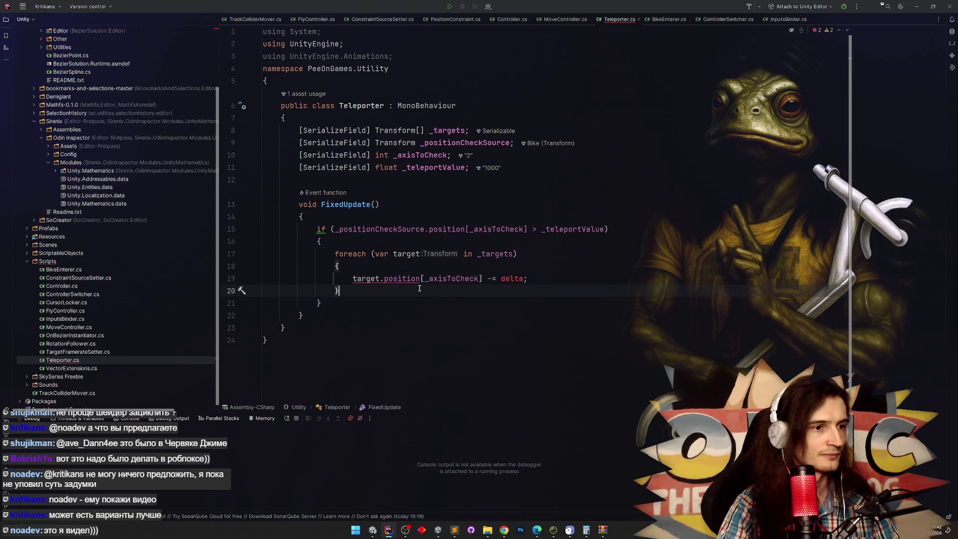
{"action": "left_click", "coordinate": [422, 269]}
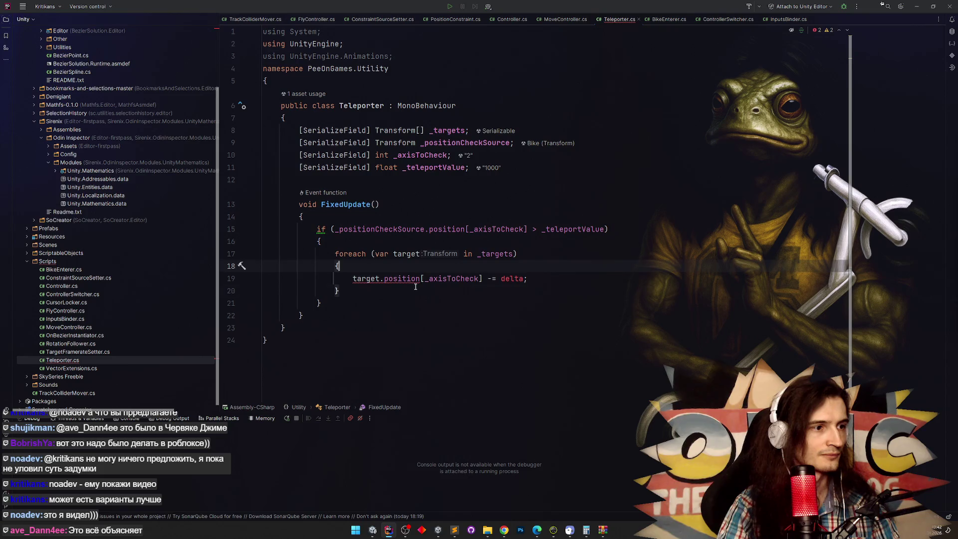
{"action": "mouse_move", "coordinate": [414, 280]}
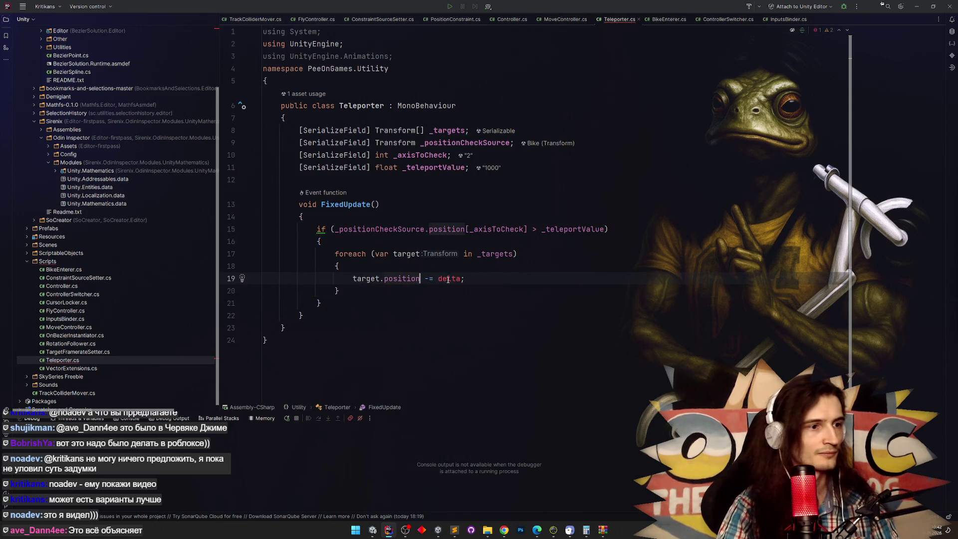
{"action": "key", "text": "ctrl+alt+Return"}
{"action": "type", "text": "var new psoi"}
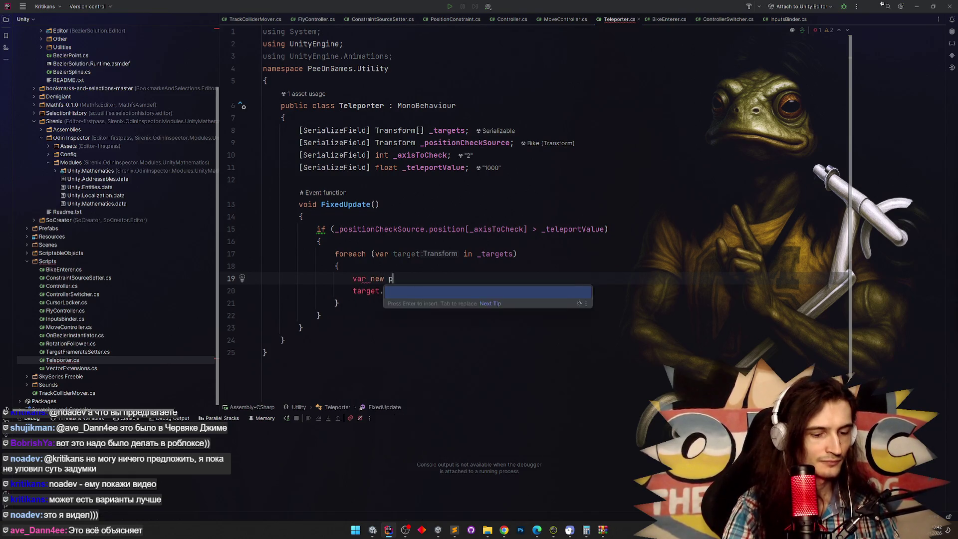
{"action": "key", "text": "ctrl+BackSpace"}
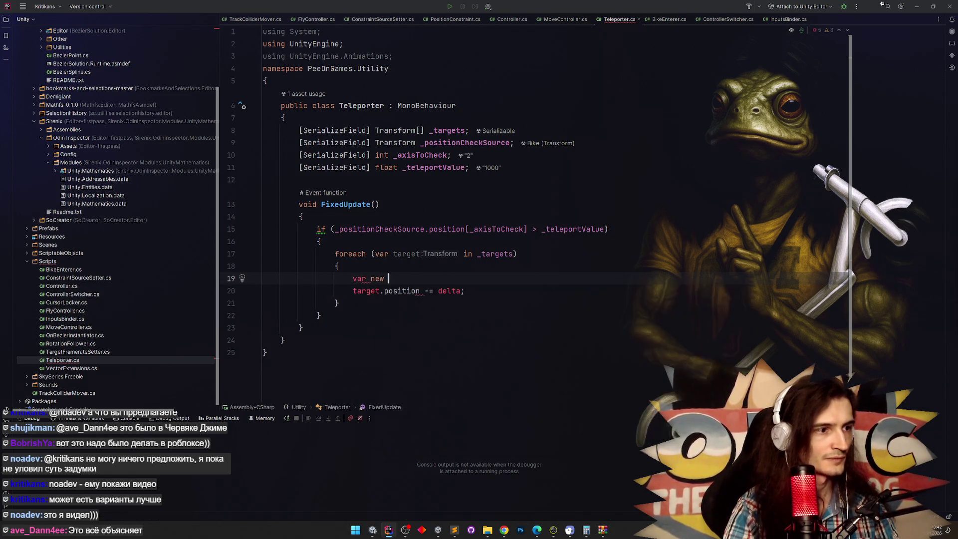
{"action": "type", "text": "newPosition = "}
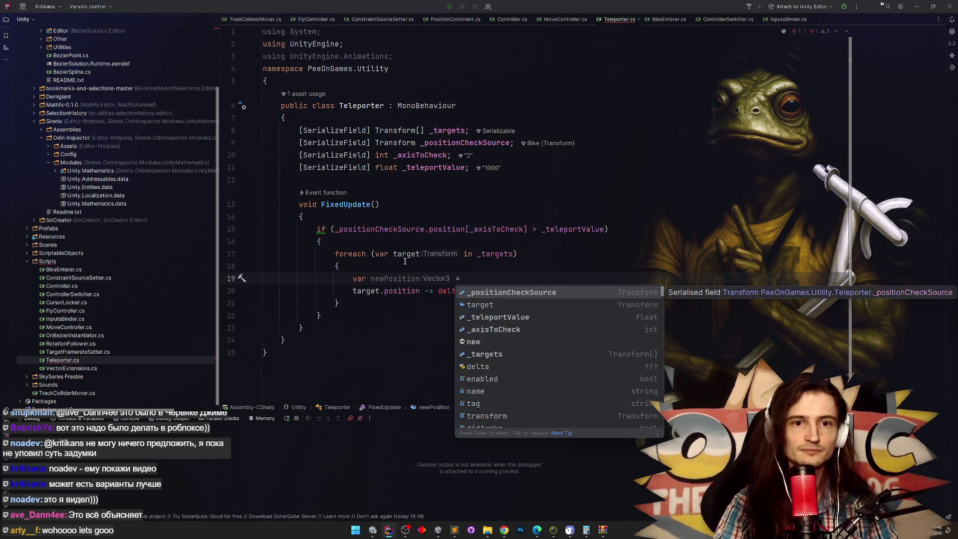
{"action": "type", "text": "target.position;"}
{"action": "left_click", "coordinate": [405, 269]}
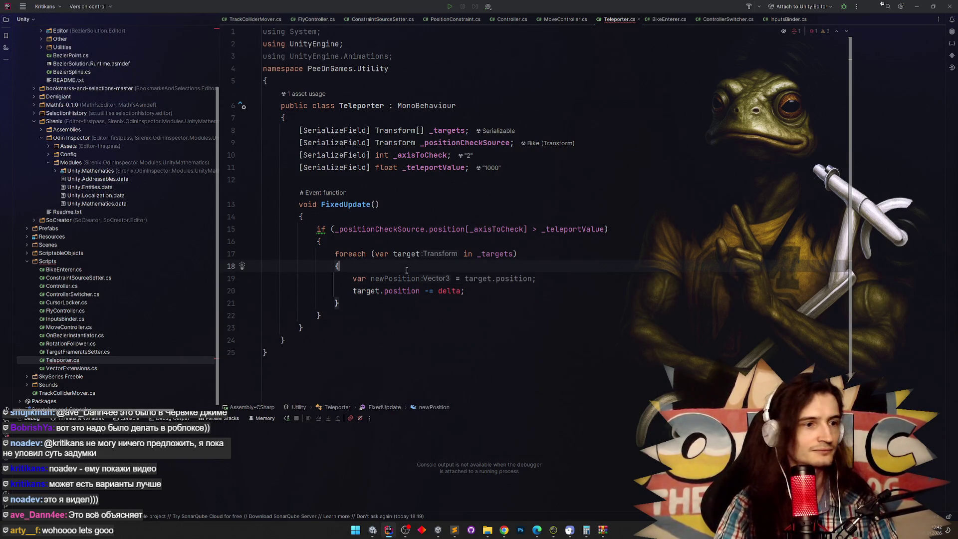
{"action": "left_click", "coordinate": [477, 278]}
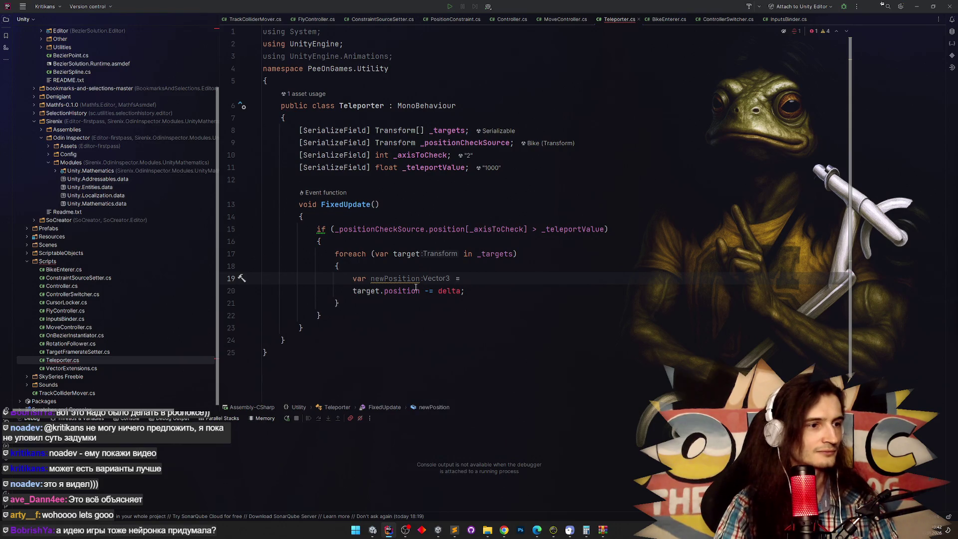
{"action": "left_click", "coordinate": [477, 280]}
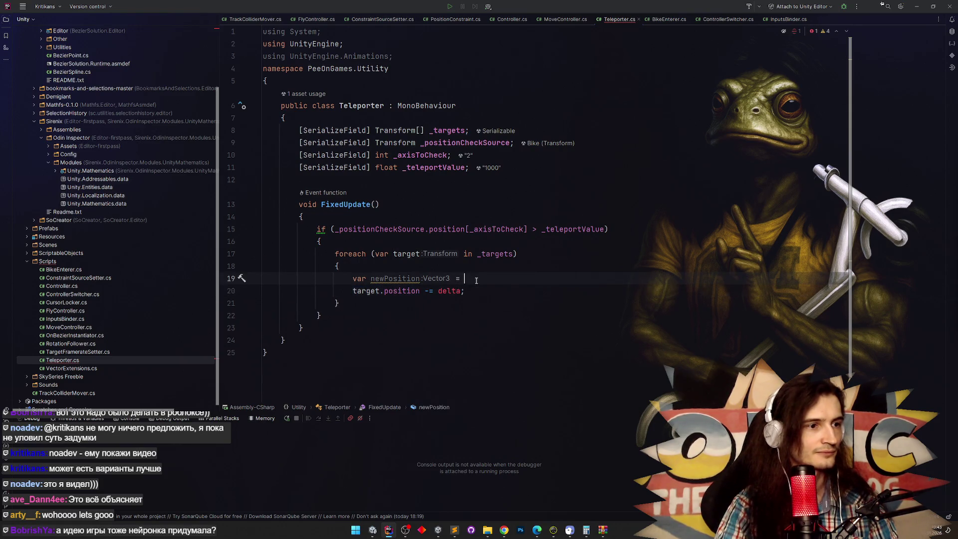
{"action": "type", "text": "target.position;"}
Offset newPosition by 2*_teleportValue on _axisToCheck and assign it to target.position
{"action": "key", "text": "Return"}
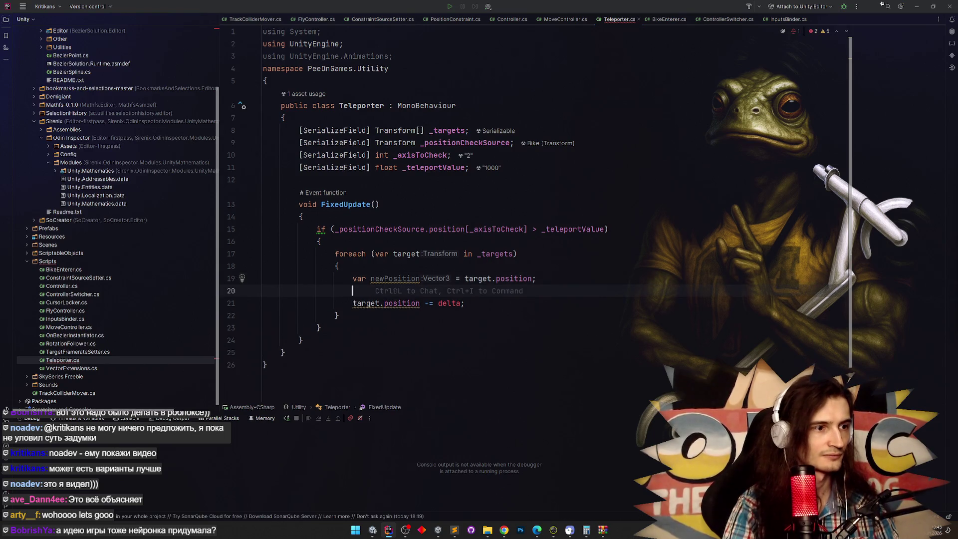
{"action": "type", "text": "newPosition"}
{"action": "key", "text": "Tab"}
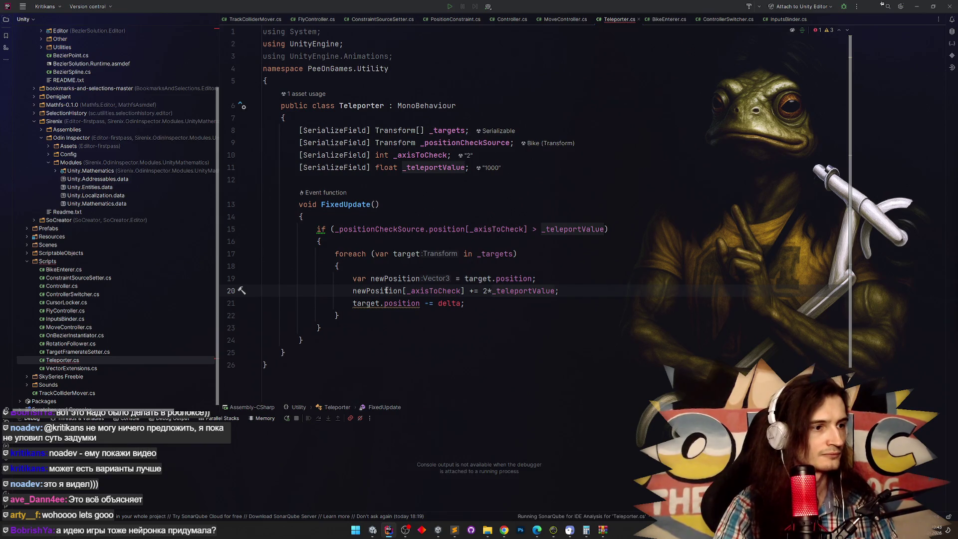
{"action": "left_click", "coordinate": [447, 304]}
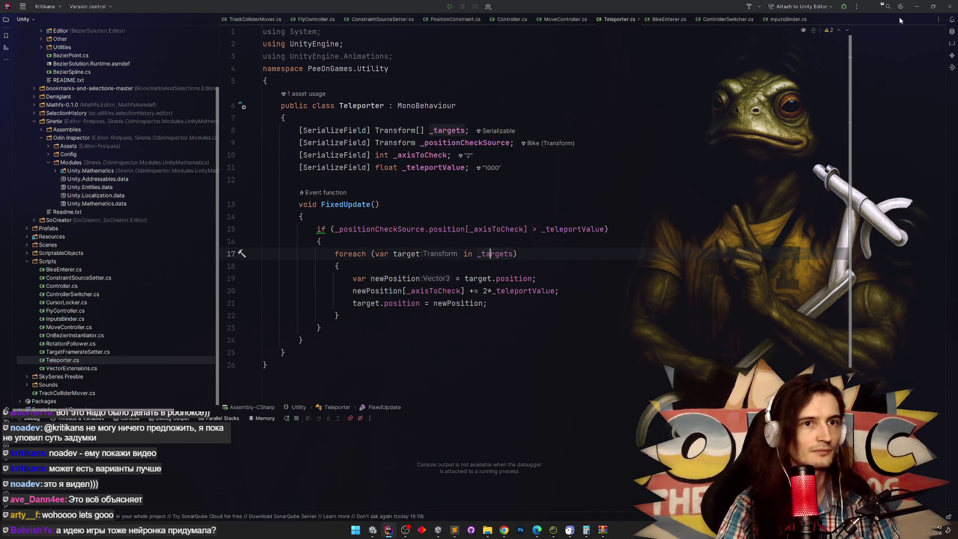
{"action": "left_click", "coordinate": [916, 6]}
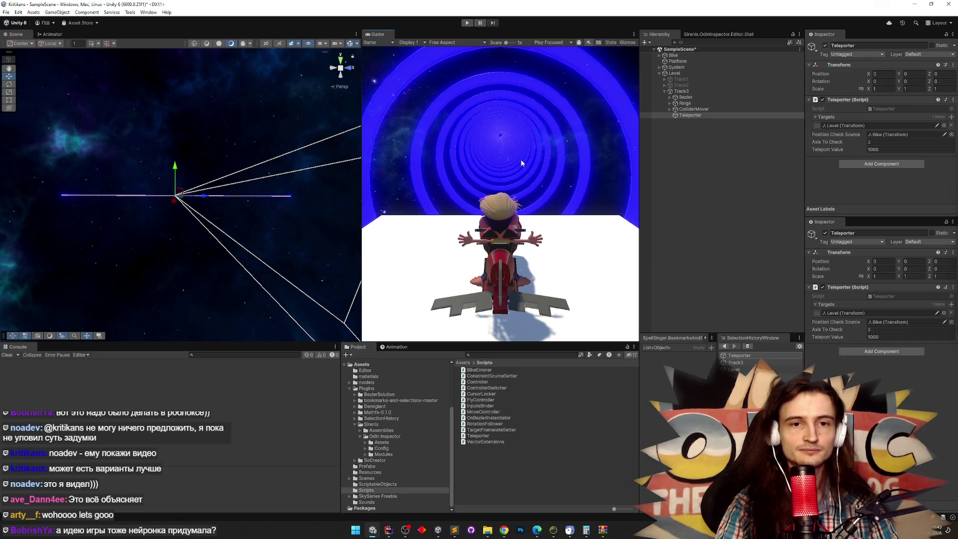
Play the ride, check Level reaching Z 158000, stop, and return to Teleporter.cs
{"action": "key", "text": "ctrl+p"}
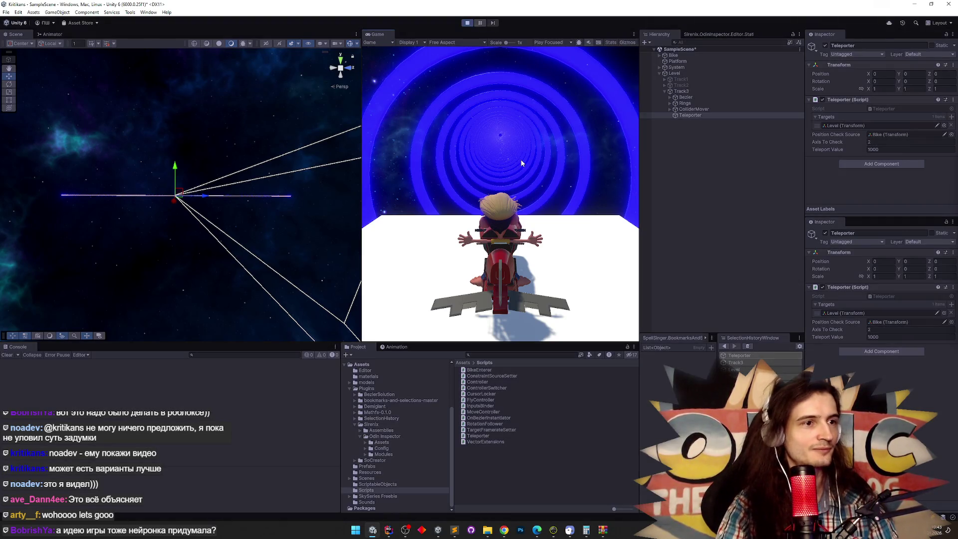
{"action": "key", "text": "shift+space"}
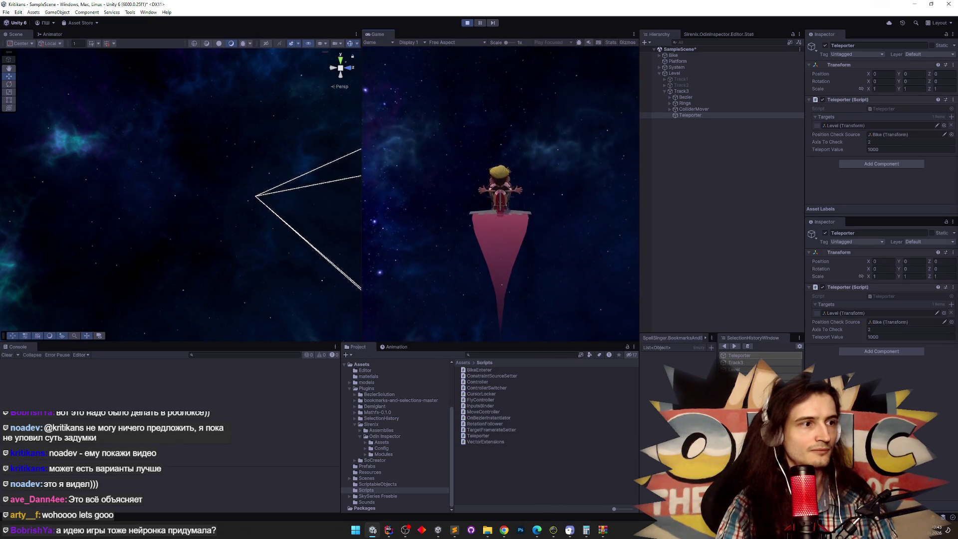
{"action": "key", "text": "super"}
{"action": "left_click", "coordinate": [686, 75]}
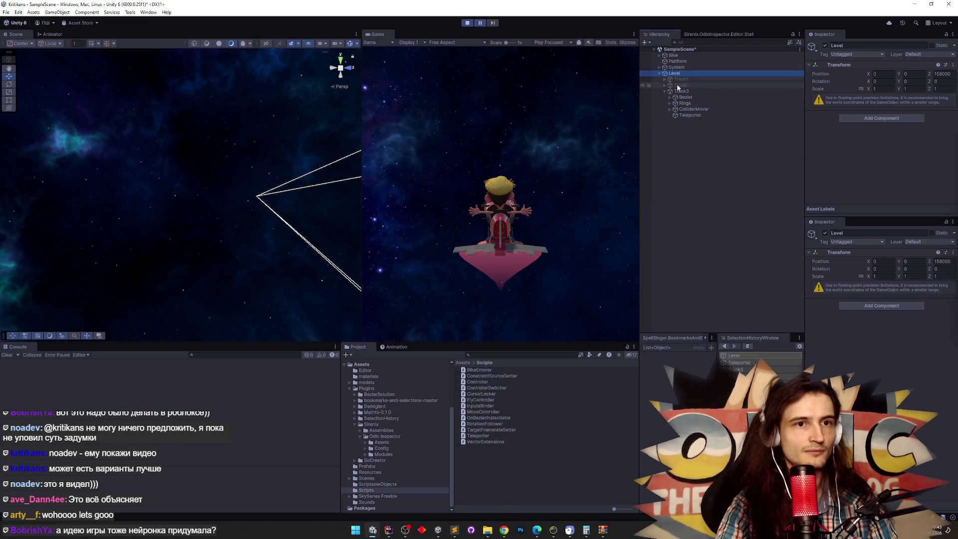
{"action": "key", "text": "ctrl+p"}
{"action": "left_click", "coordinate": [390, 531]}
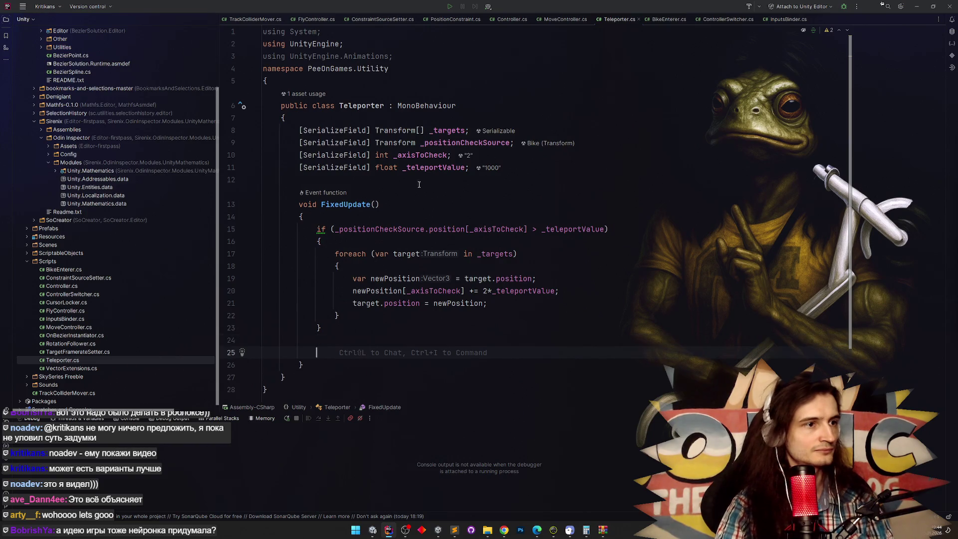
Append '_teleportValue += _teleportValue * 2;' to FixedUpdate and close the Codeium chat
{"action": "left_click", "coordinate": [353, 350]}
{"action": "type", "text": "_teleportValue"}
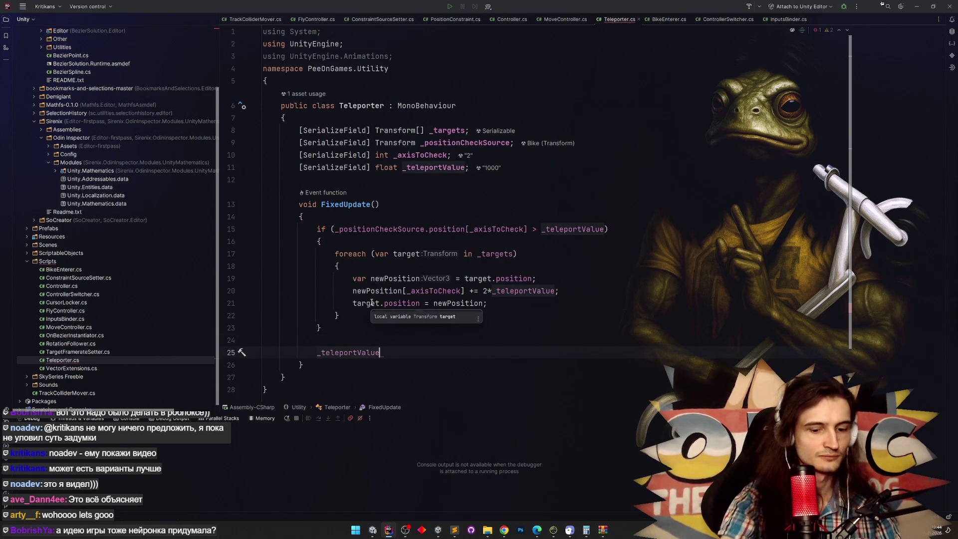
{"action": "key", "text": "Right"}
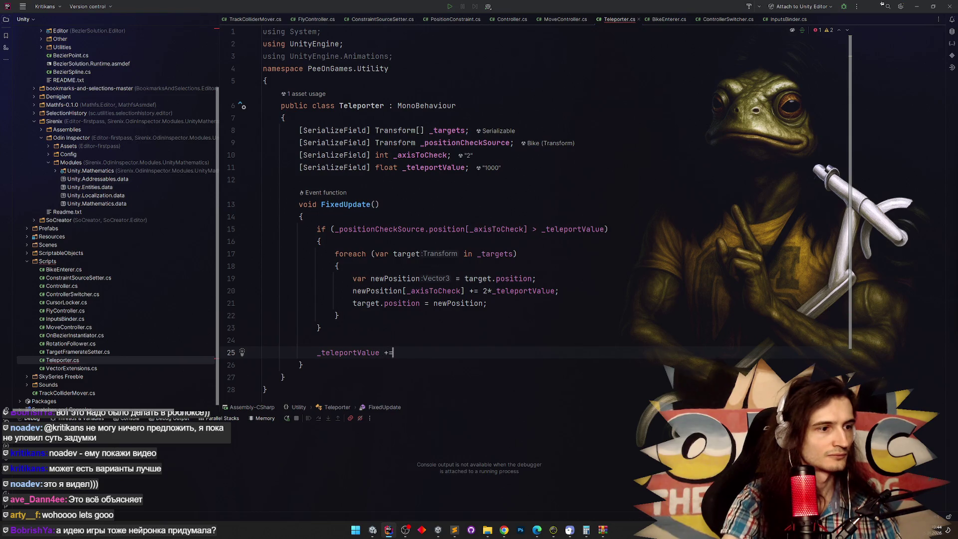
{"action": "key", "text": "Left"}
{"action": "key", "text": "Left"}
{"action": "key", "text": "Left"}
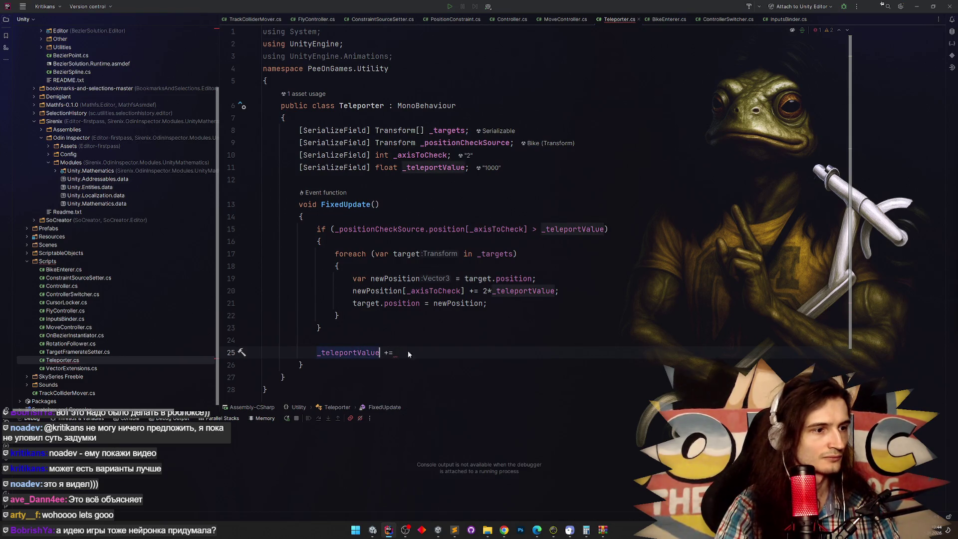
{"action": "type", "text": "_teleportValue"}
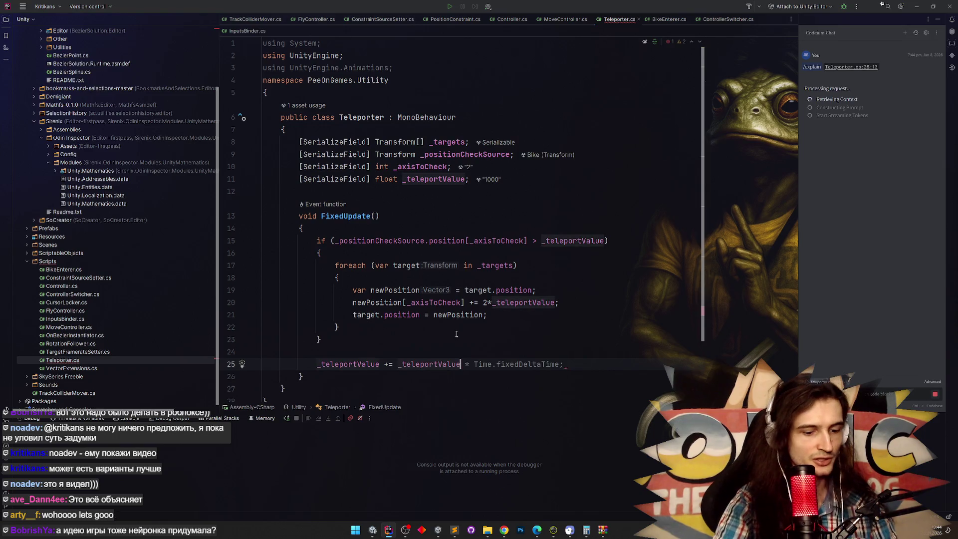
{"action": "left_click", "coordinate": [938, 34]}
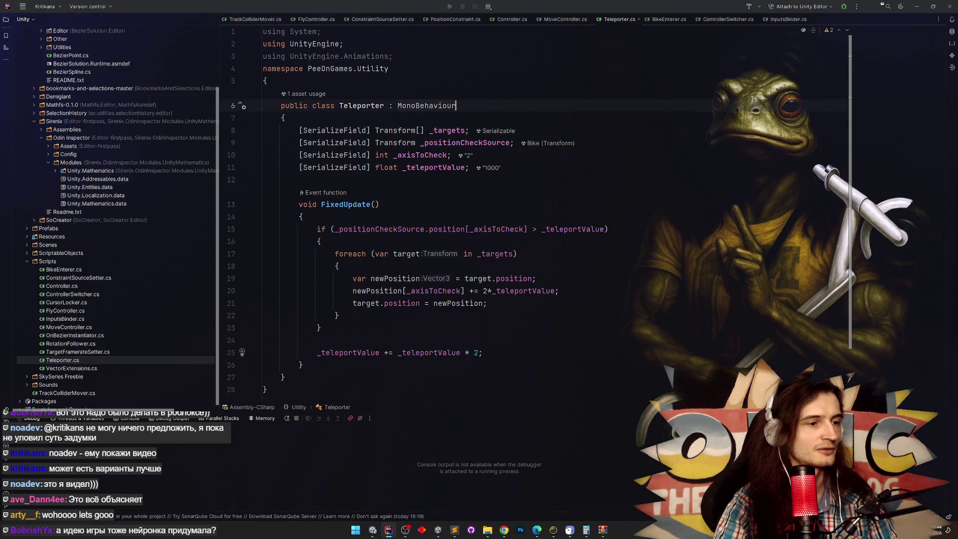
{"action": "left_click", "coordinate": [910, 9]}
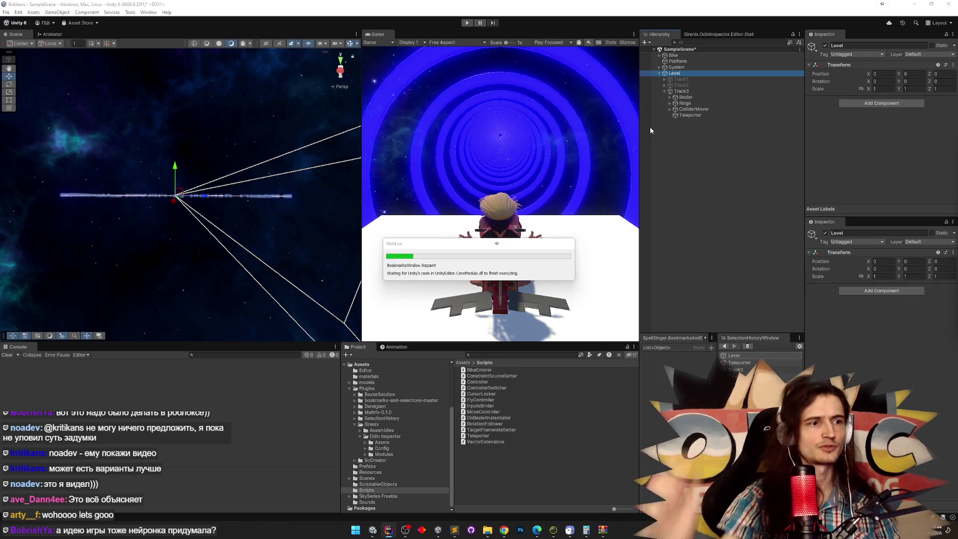
Play the ride twice, briefly checking the Teleporter script in Rider mid-run
{"action": "left_click", "coordinate": [566, 134]}
{"action": "key", "text": "ctrl+p"}
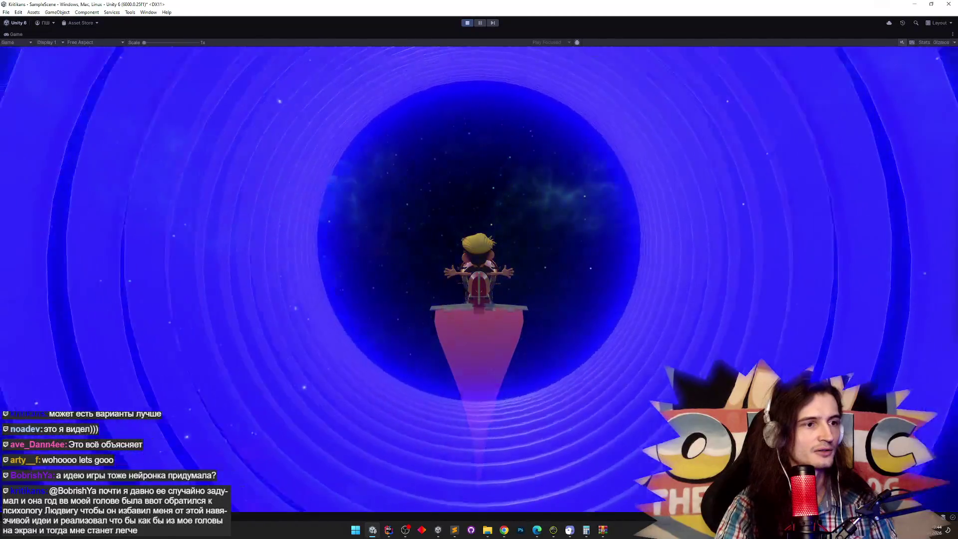
{"action": "key", "text": "ctrl+p"}
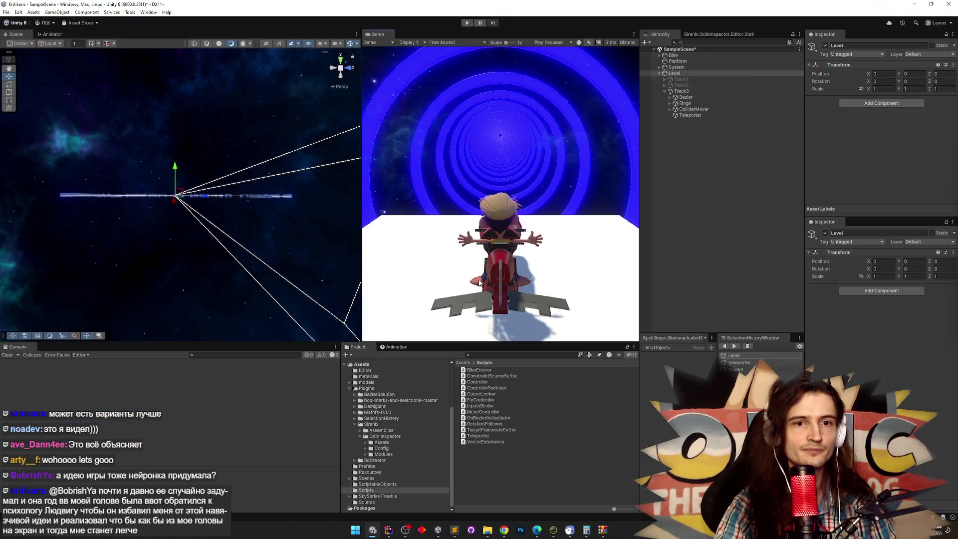
{"action": "key", "text": "ctrl+p"}
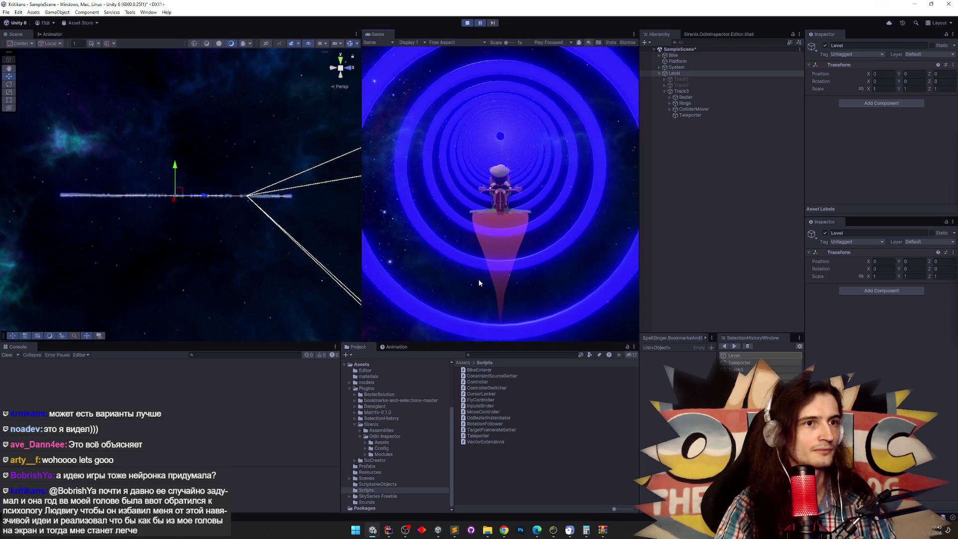
{"action": "key", "text": "super"}
{"action": "left_click", "coordinate": [390, 531]}
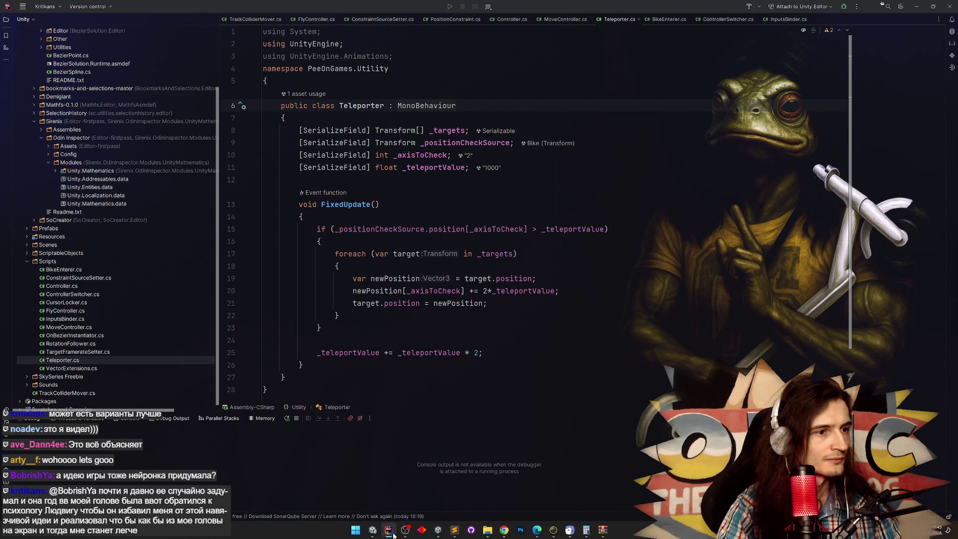
{"action": "left_click", "coordinate": [390, 532]}
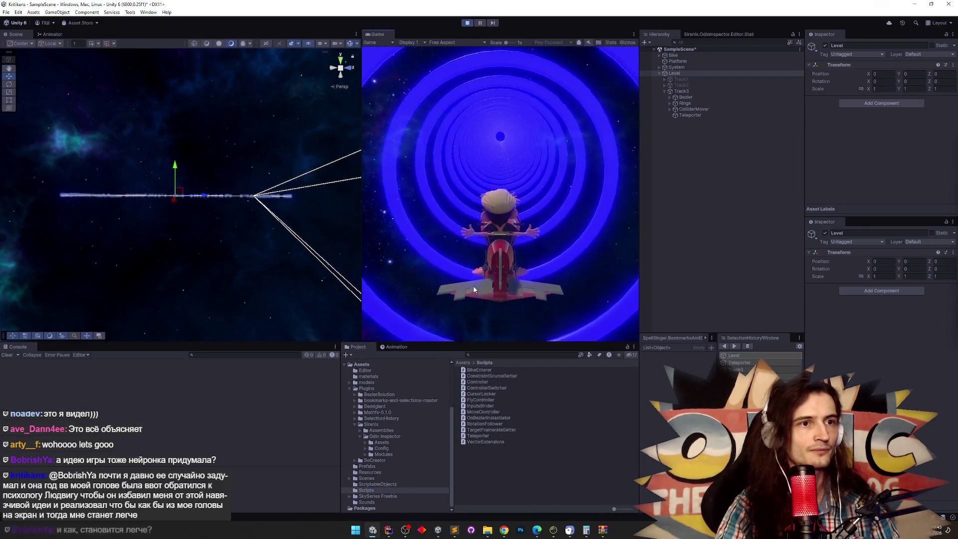
Stop playing, select the Teleporter object and save the scene
{"action": "key", "text": "super"}
{"action": "key", "text": "Escape"}
{"action": "key", "text": "ctrl+p"}
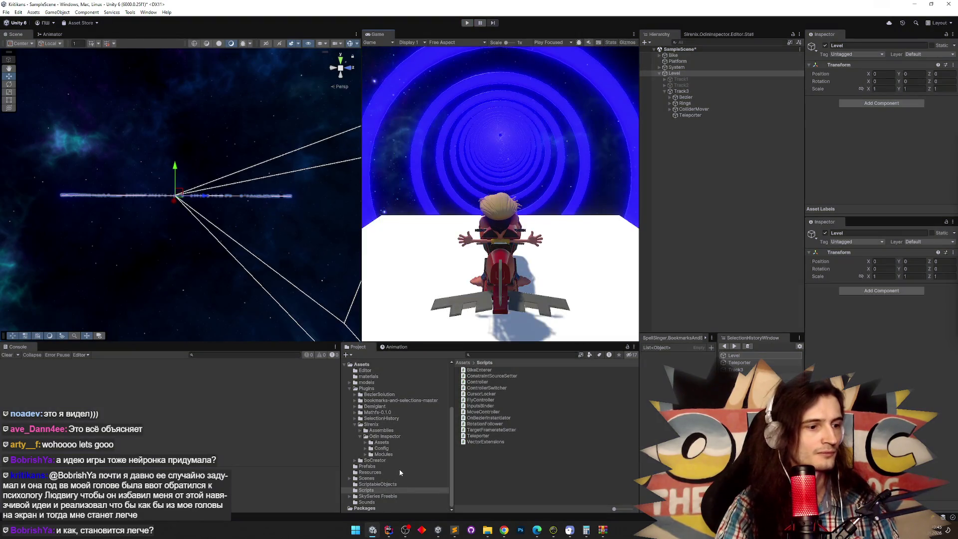
{"action": "left_click", "coordinate": [682, 120]}
{"action": "left_click", "coordinate": [690, 115]}
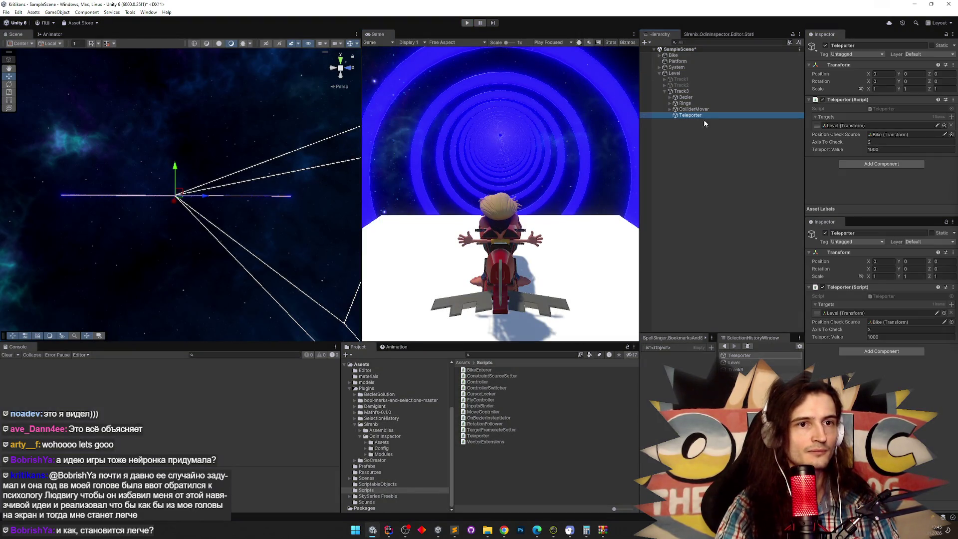
{"action": "key", "text": "ctrl+s"}
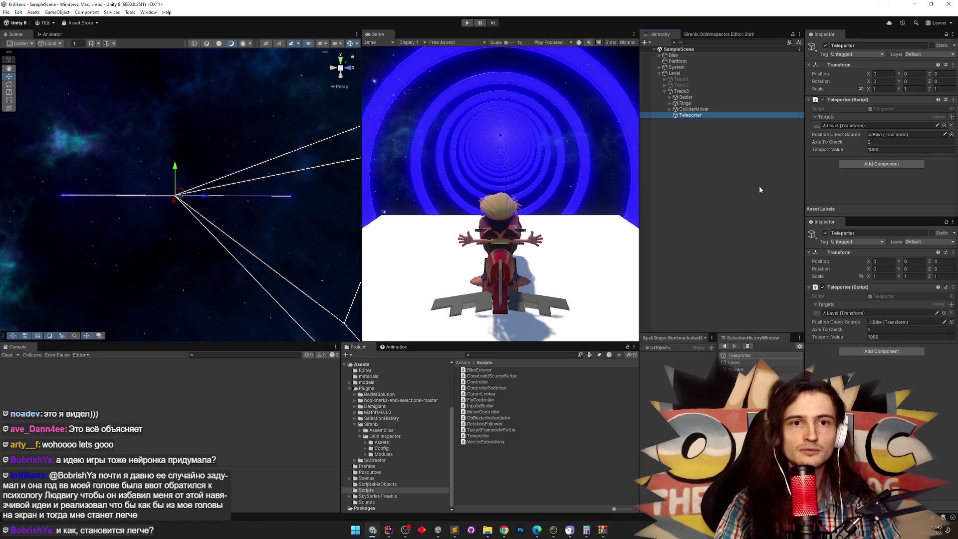
Play and restart the ride repeatedly, watching Teleport Value climb to 5.9048e+07
{"action": "left_click", "coordinate": [570, 186]}
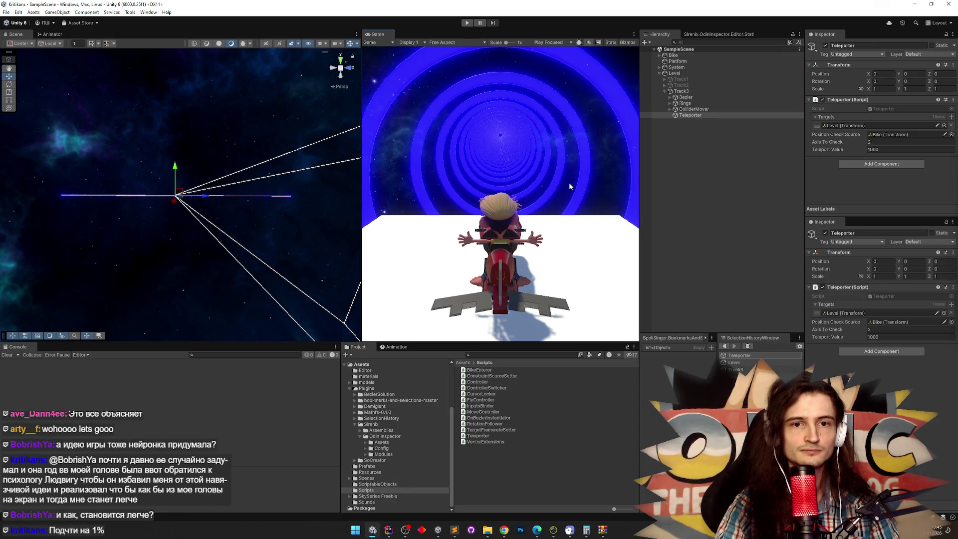
{"action": "key", "text": "ctrl+p"}
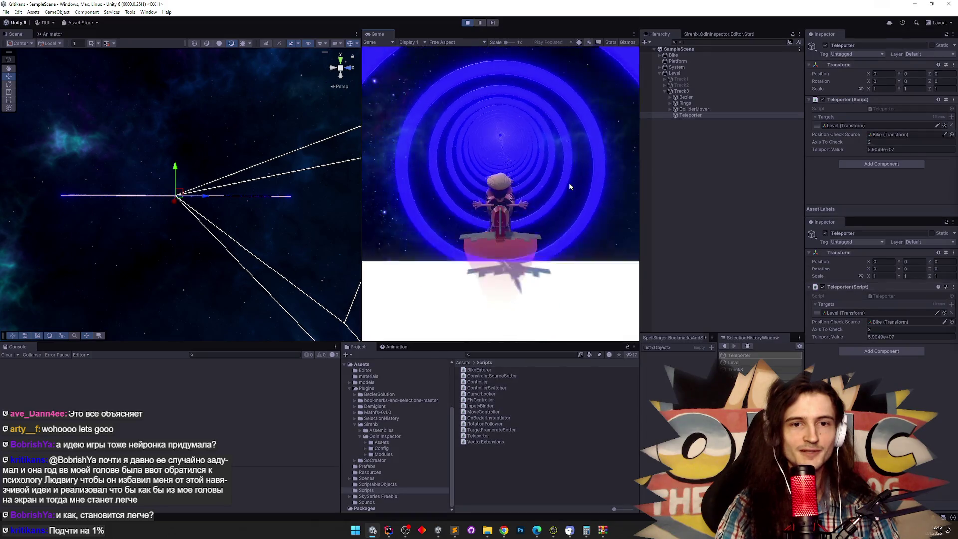
{"action": "key", "text": "ctrl+p"}
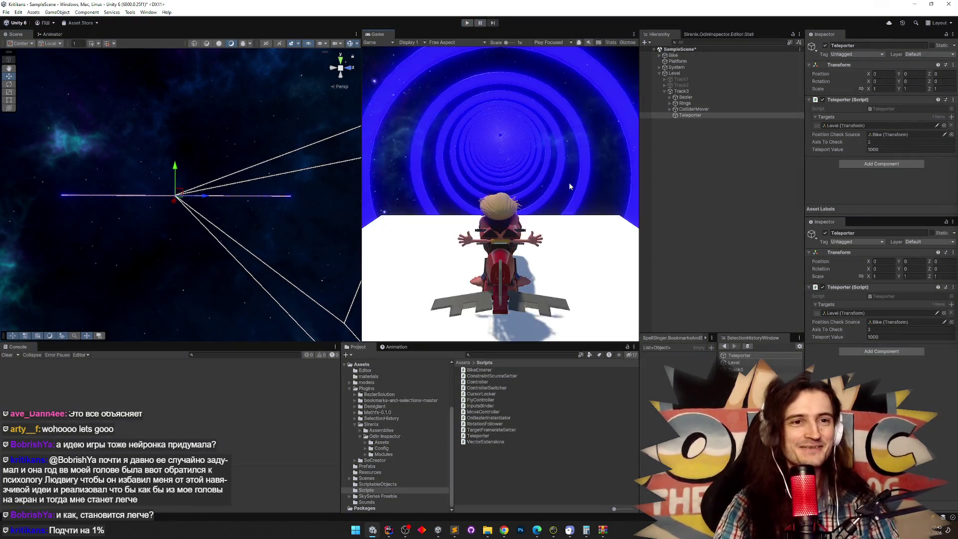
{"action": "key", "text": "ctrl+p"}
{"action": "key", "text": "ctrl+p"}
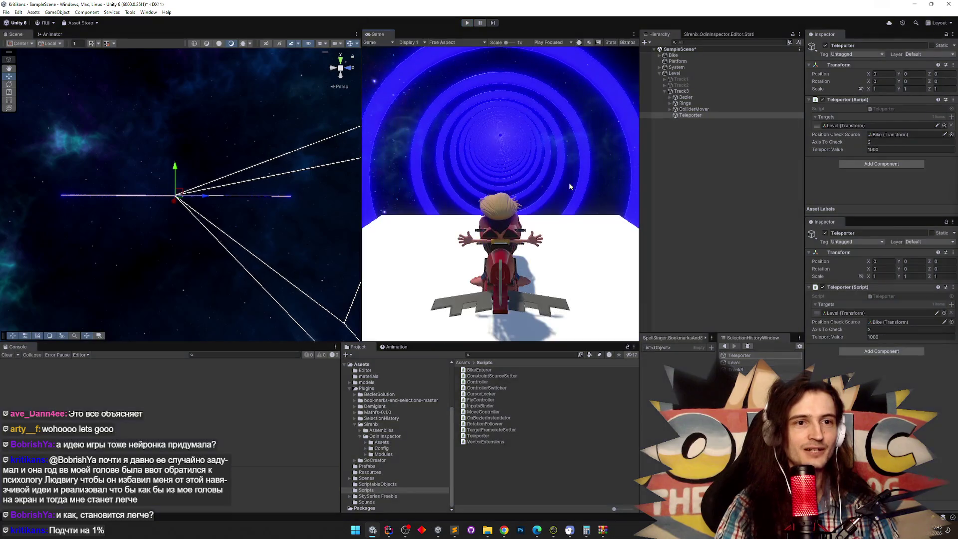
{"action": "key", "text": "alt+Tab"}
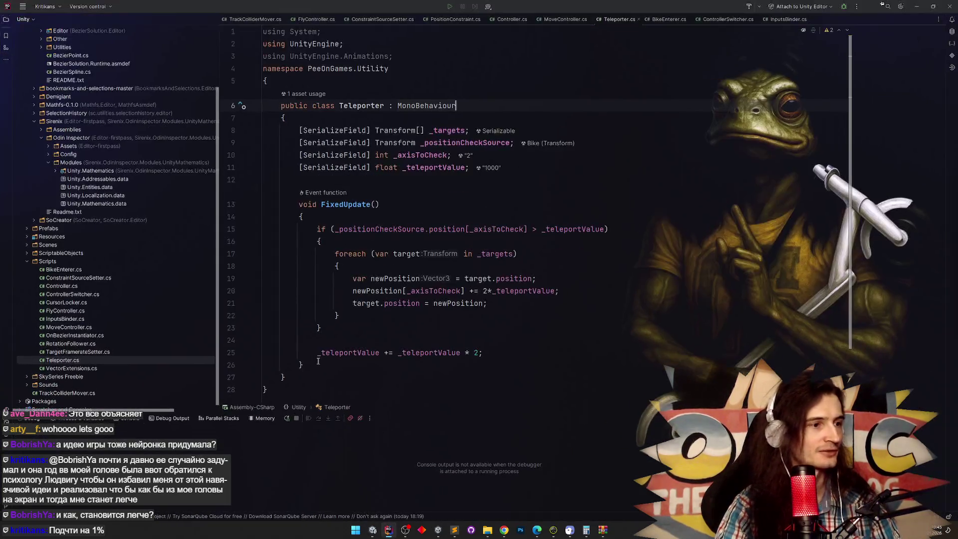
Move '_teleportValue += _teleportValue * 2;' inside the teleport if block, after the foreach
{"action": "left_click_drag", "start_coordinate": [306, 358], "coordinate": [484, 353]}
{"action": "key", "text": "BackSpace"}
{"action": "left_click", "coordinate": [448, 318]}
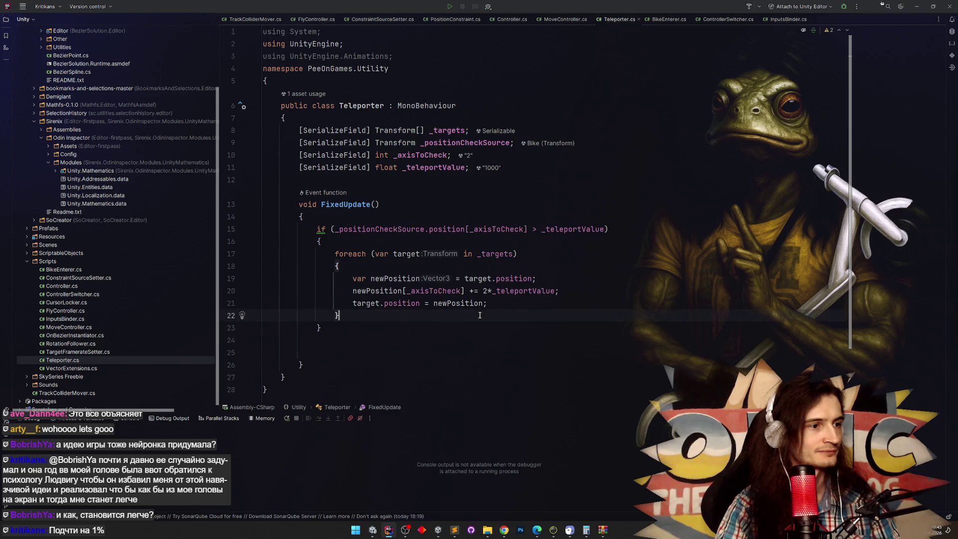
{"action": "key", "text": "Return"}
{"action": "key", "text": "Return"}
{"action": "type", "text": "_teleportValue += _teleportValue * 2;"}
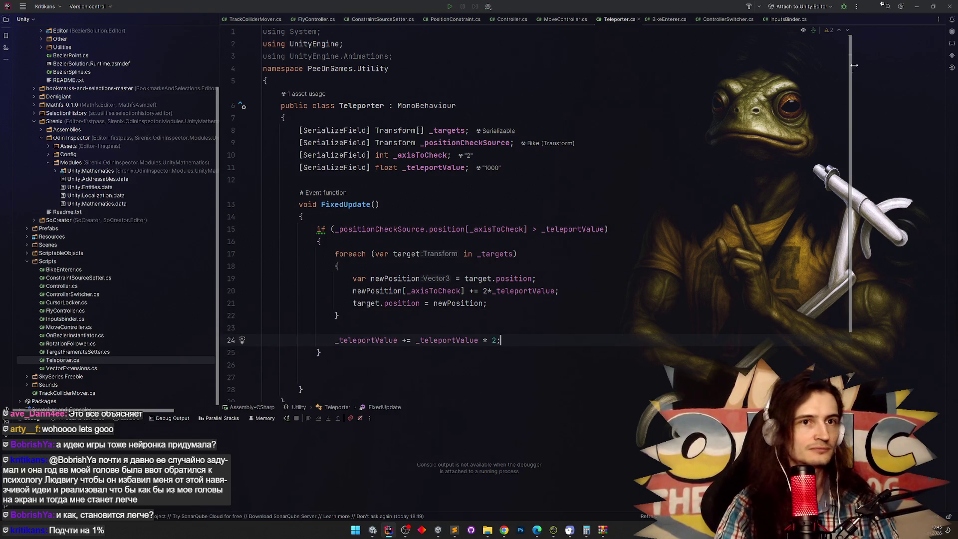
Try the ride in Unity, then fix the compiler error from stray characters on line 24
{"action": "left_click", "coordinate": [916, 8]}
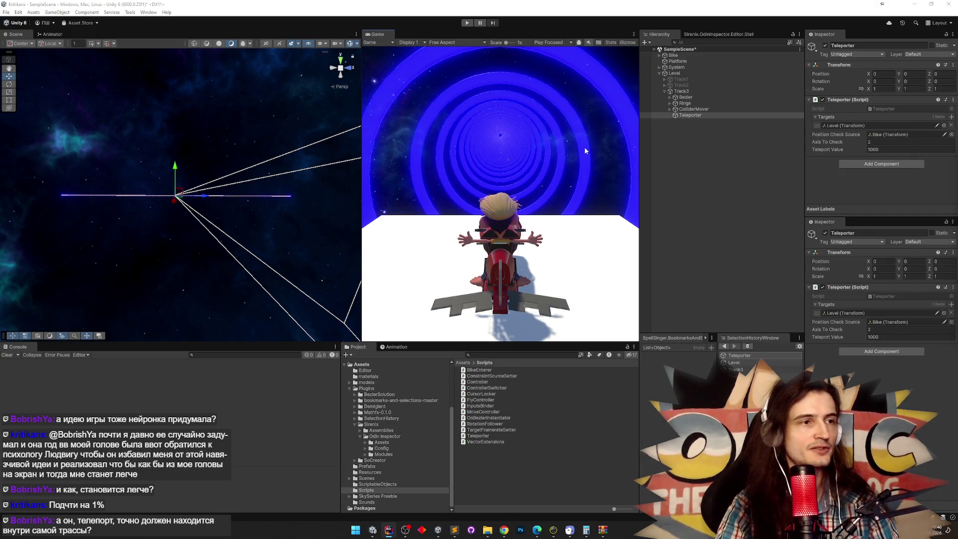
{"action": "key", "text": "ctrl+p"}
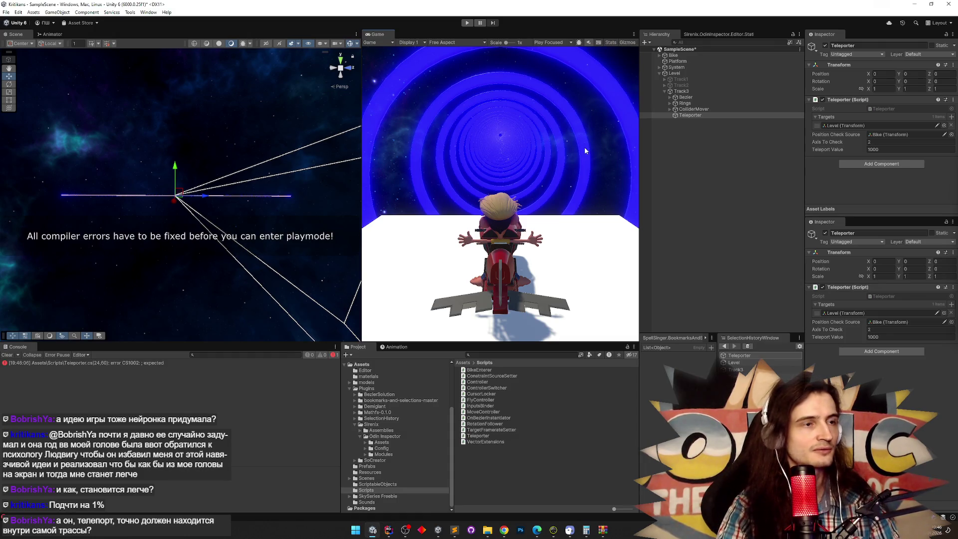
{"action": "double_click", "coordinate": [180, 363]}
{"action": "type", "text": "www"}
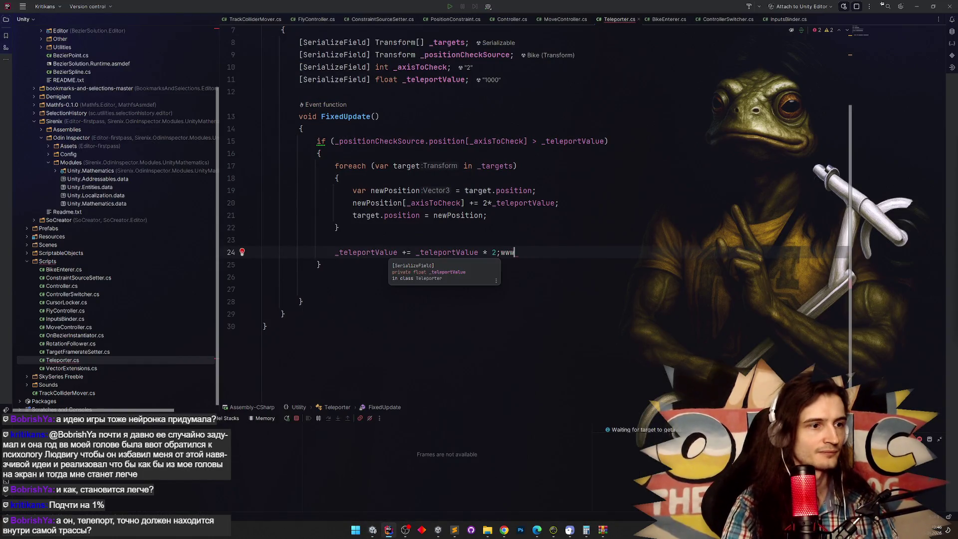
{"action": "key", "text": "BackSpace"}
{"action": "key", "text": "BackSpace"}
{"action": "key", "text": "BackSpace"}
{"action": "key", "text": "alt+Tab"}
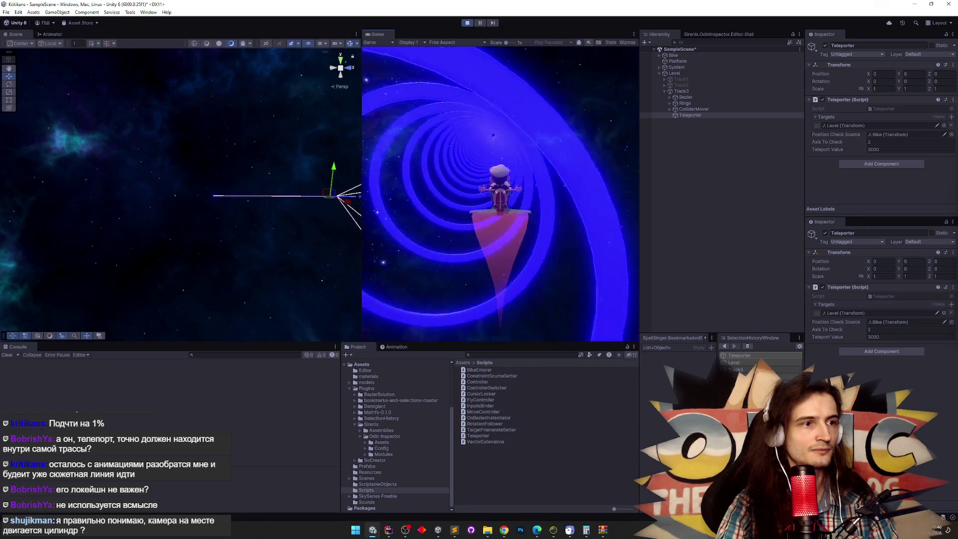
Stop the Play-mode ride and orbit the Scene view around the track
{"action": "key", "text": "ctrl+p"}
{"action": "left_click_drag", "start_coordinate": [215, 214], "coordinate": [213, 213]}
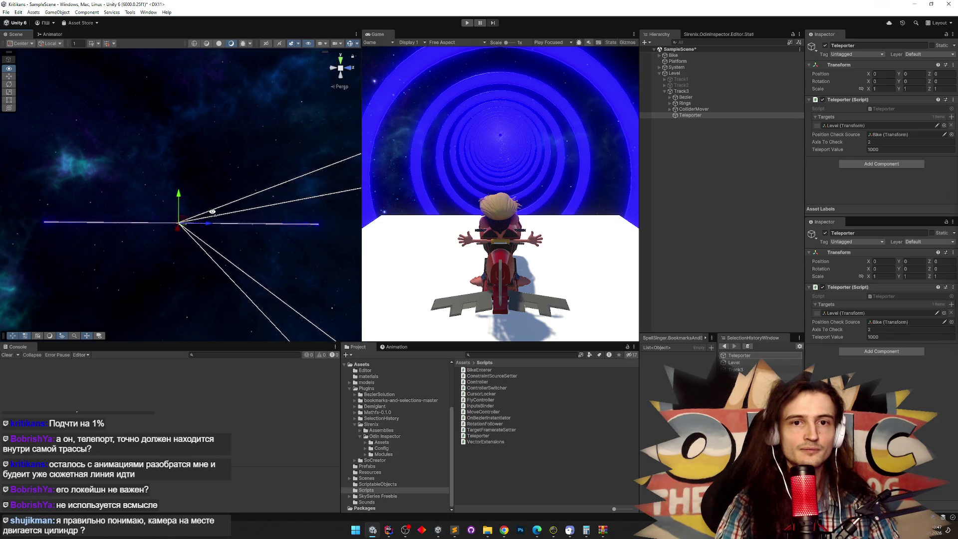
{"action": "mouse_move", "coordinate": [212, 212]}
{"action": "left_mouse_down"}
{"action": "mouse_move", "coordinate": [216, 241]}
{"action": "mouse_move", "coordinate": [198, 273]}
{"action": "mouse_move", "coordinate": [205, 252]}
{"action": "mouse_move", "coordinate": [254, 232]}
{"action": "mouse_move", "coordinate": [183, 250]}
{"action": "left_mouse_up"}
{"action": "left_click", "coordinate": [157, 265]}
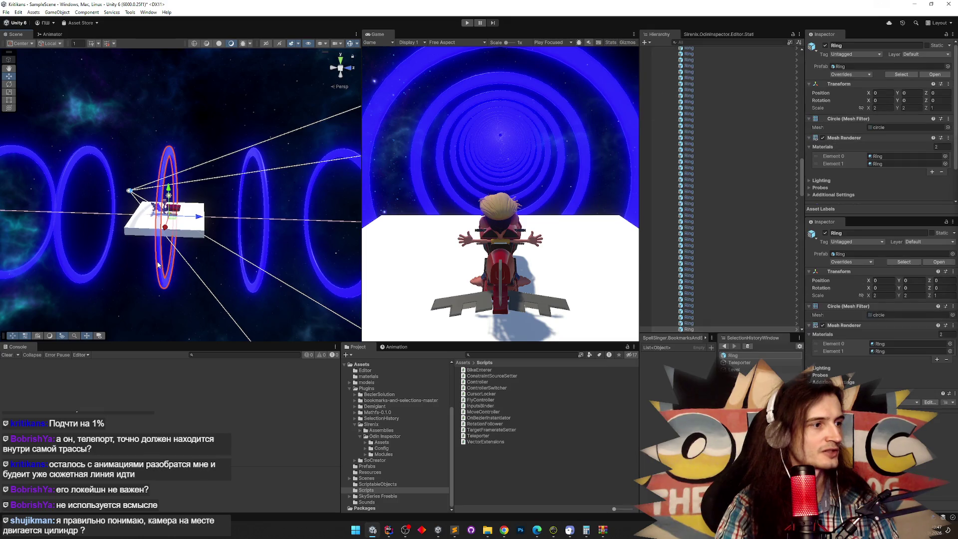
{"action": "left_click", "coordinate": [690, 307]}
{"action": "left_click", "coordinate": [691, 313]}
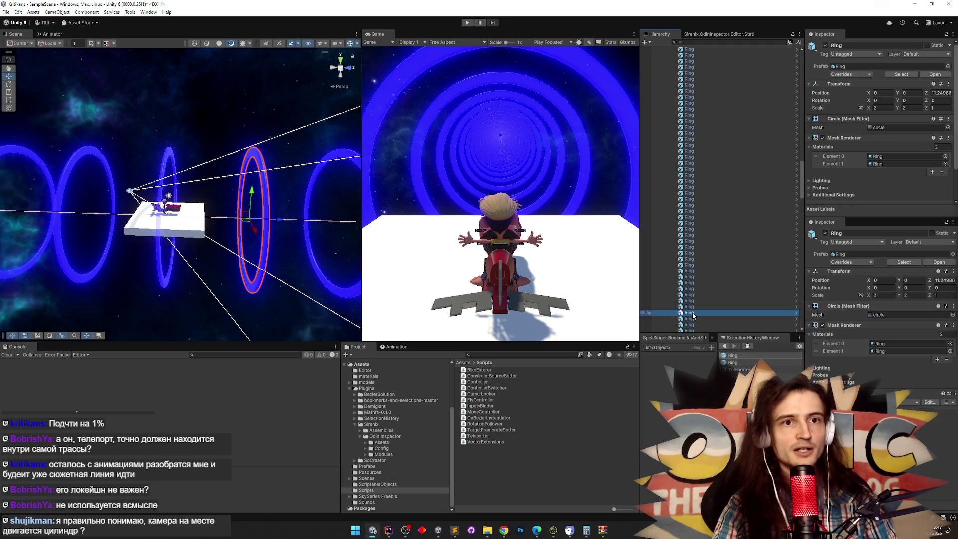
{"action": "left_click", "coordinate": [938, 93]}
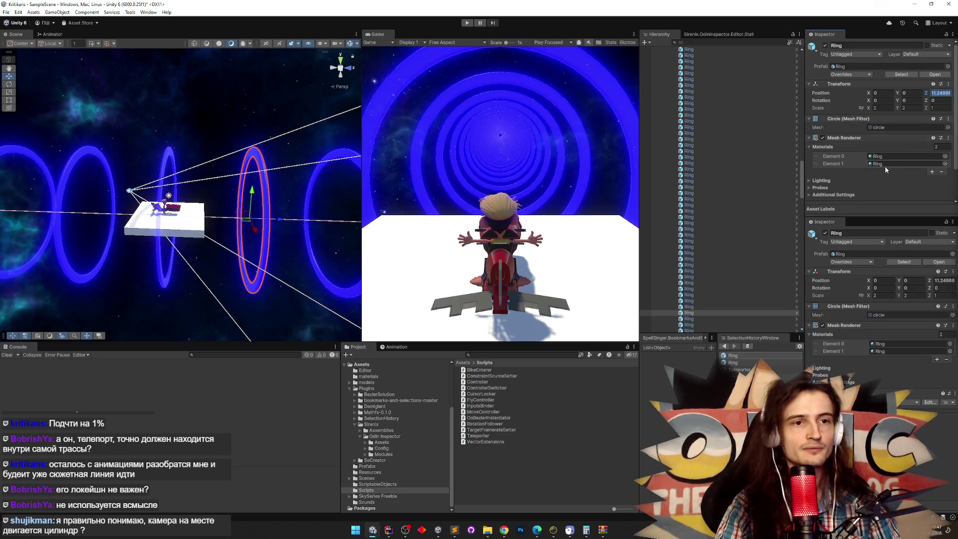
{"action": "left_click_drag", "start_coordinate": [803, 178], "coordinate": [802, 65]}
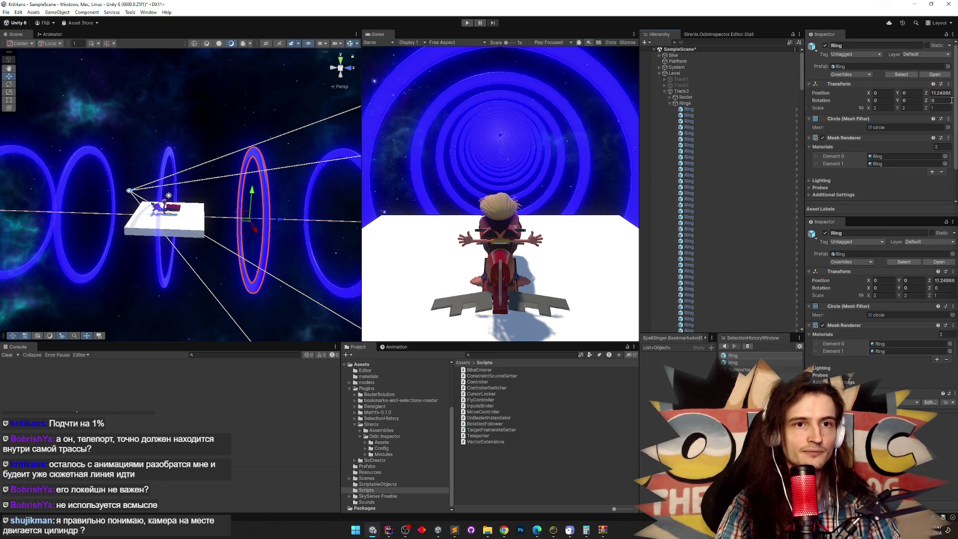
{"action": "left_click", "coordinate": [693, 181]}
{"action": "left_click", "coordinate": [693, 186]}
{"action": "left_click", "coordinate": [693, 193]}
{"action": "left_click", "coordinate": [694, 199]}
{"action": "left_click", "coordinate": [693, 204]}
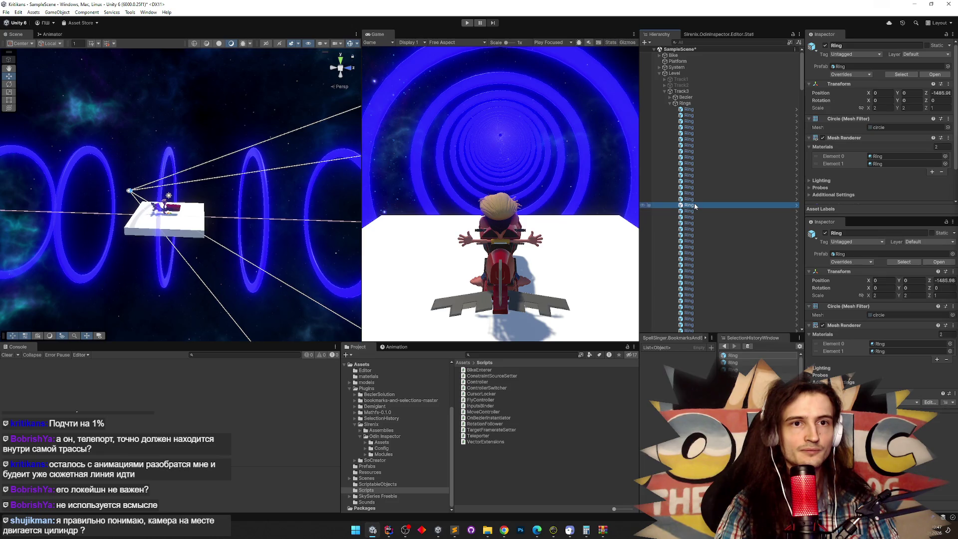
{"action": "left_click_drag", "start_coordinate": [801, 87], "coordinate": [785, 327]}
{"action": "left_click", "coordinate": [710, 287]}
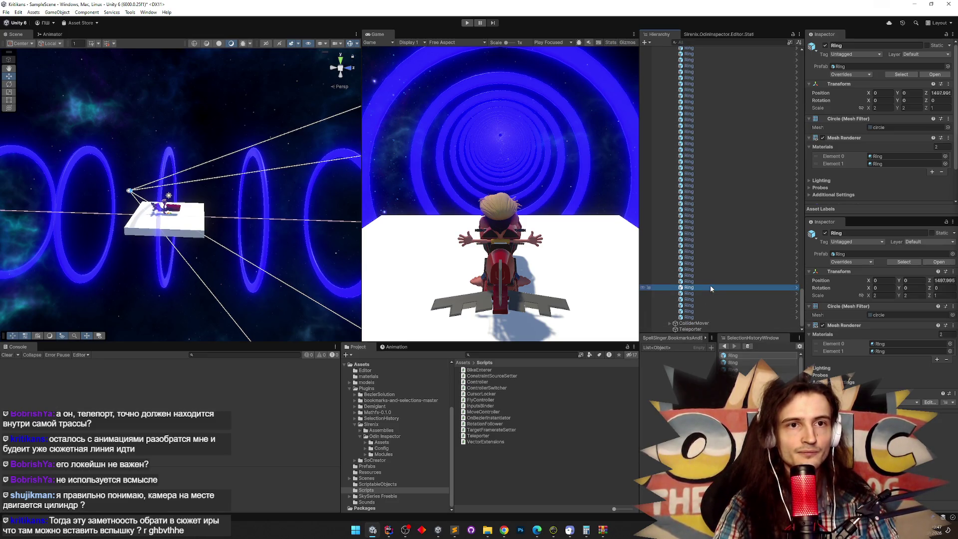
{"action": "key", "text": "Down"}
{"action": "key", "text": "Up"}
{"action": "key", "text": "Up"}
{"action": "left_click_drag", "start_coordinate": [801, 298], "coordinate": [801, 167]}
{"action": "left_click", "coordinate": [738, 166]}
{"action": "key", "text": "Down"}
{"action": "key", "text": "Down"}
{"action": "key", "text": "Down"}
{"action": "key", "text": "Down"}
{"action": "key", "text": "Down"}
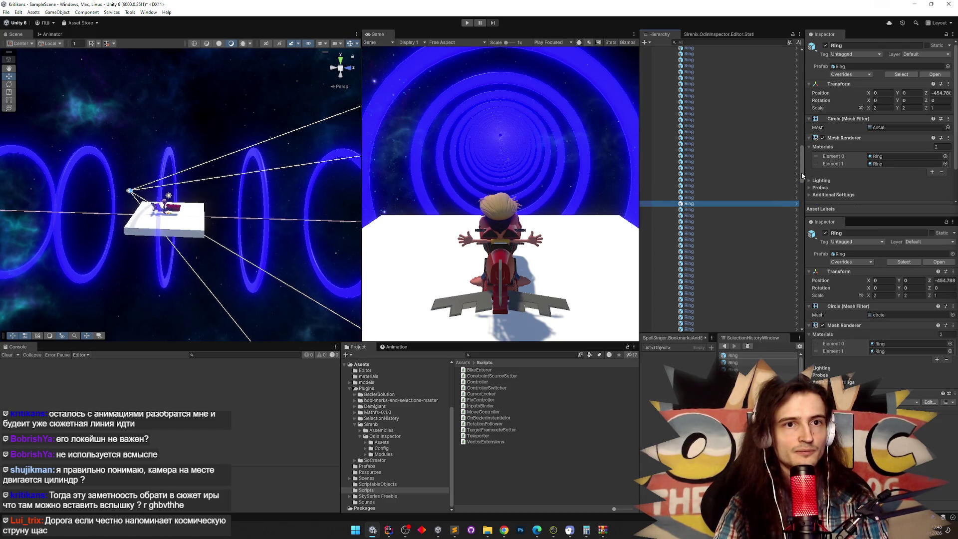
{"action": "key", "text": "Down"}
{"action": "mouse_move", "coordinate": [150, 215]}
{"action": "left_mouse_down"}
{"action": "mouse_move", "coordinate": [121, 231]}
{"action": "mouse_move", "coordinate": [128, 214]}
{"action": "mouse_move", "coordinate": [222, 200]}
{"action": "left_mouse_up"}
{"action": "scroll", "coordinate": [222, 201], "scroll_direction": "up", "scroll_amount": 3}
{"action": "left_click", "coordinate": [242, 181]}
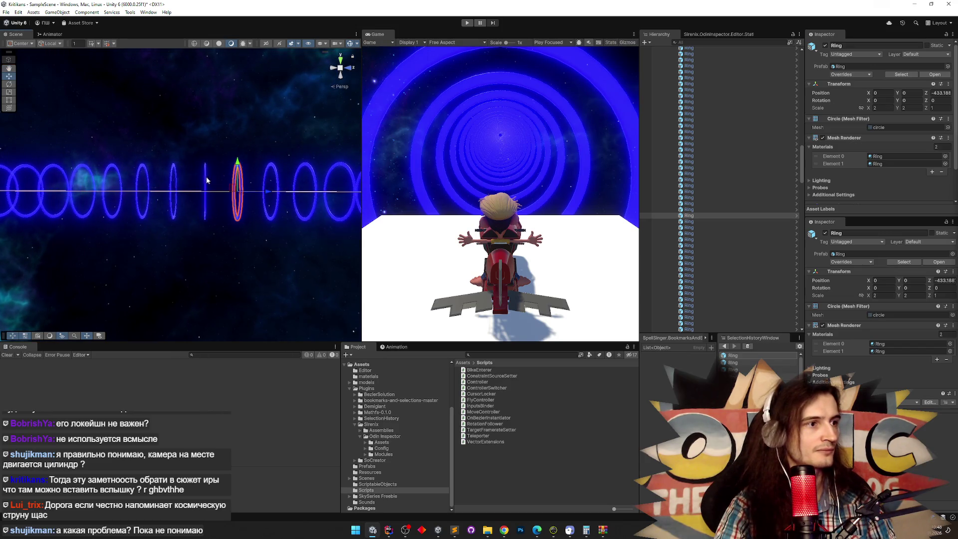
{"action": "left_click", "coordinate": [208, 177]}
{"action": "left_click", "coordinate": [205, 181]}
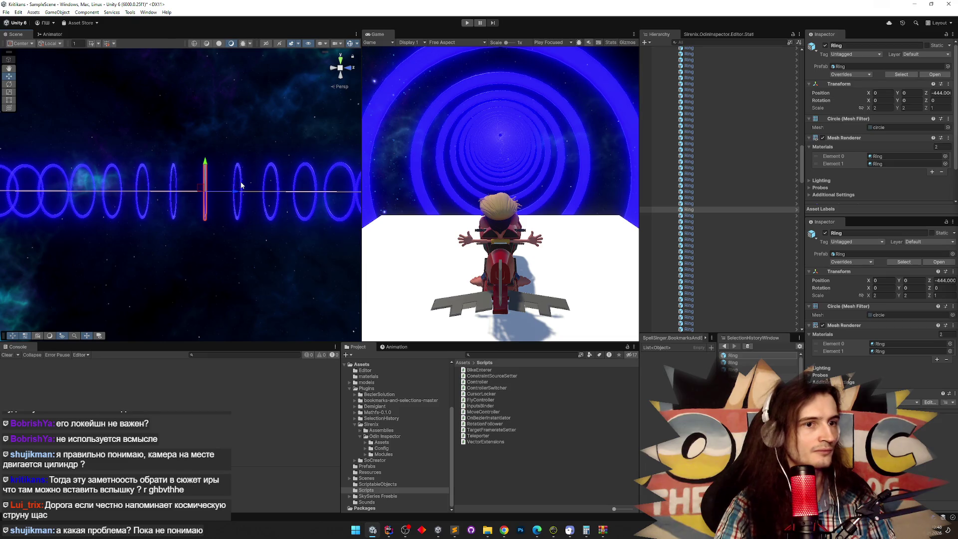
{"action": "left_click", "coordinate": [241, 185]}
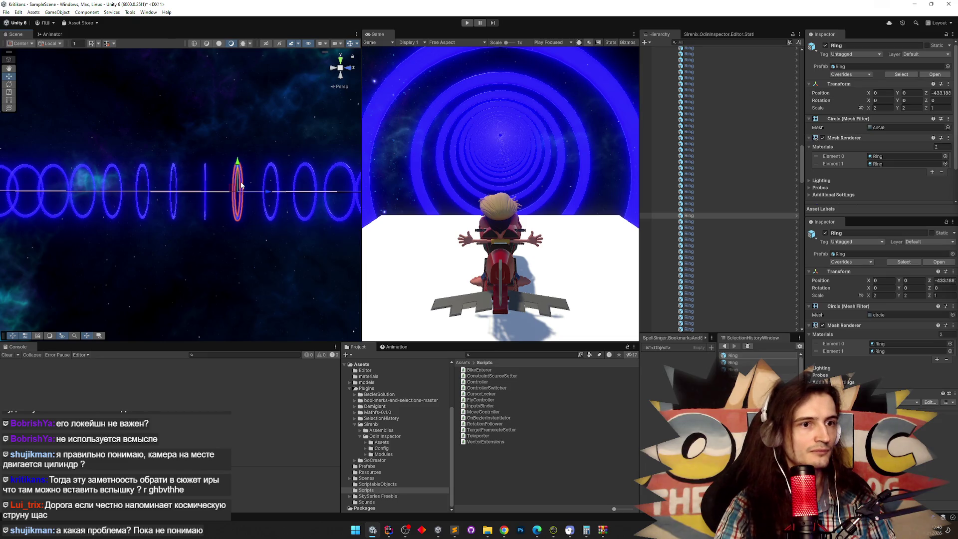
{"action": "left_click", "coordinate": [206, 181]}
{"action": "left_click", "coordinate": [703, 205]}
{"action": "key", "text": "Down"}
{"action": "key", "text": "Down"}
{"action": "key", "text": "Down"}
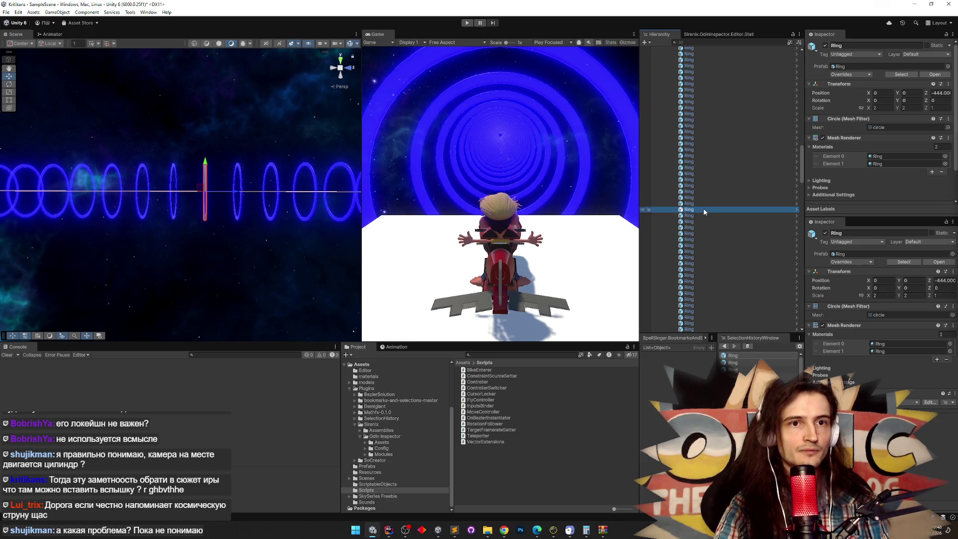
{"action": "key", "text": "Down"}
{"action": "key", "text": "Down"}
{"action": "key", "text": "Down"}
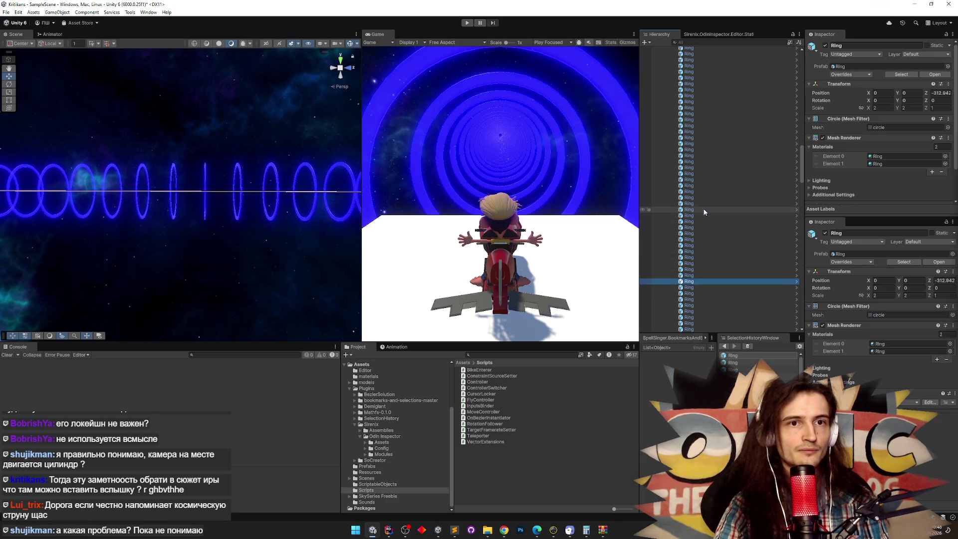
{"action": "key", "text": "Down"}
{"action": "key", "text": "Down"}
{"action": "key", "text": "Down"}
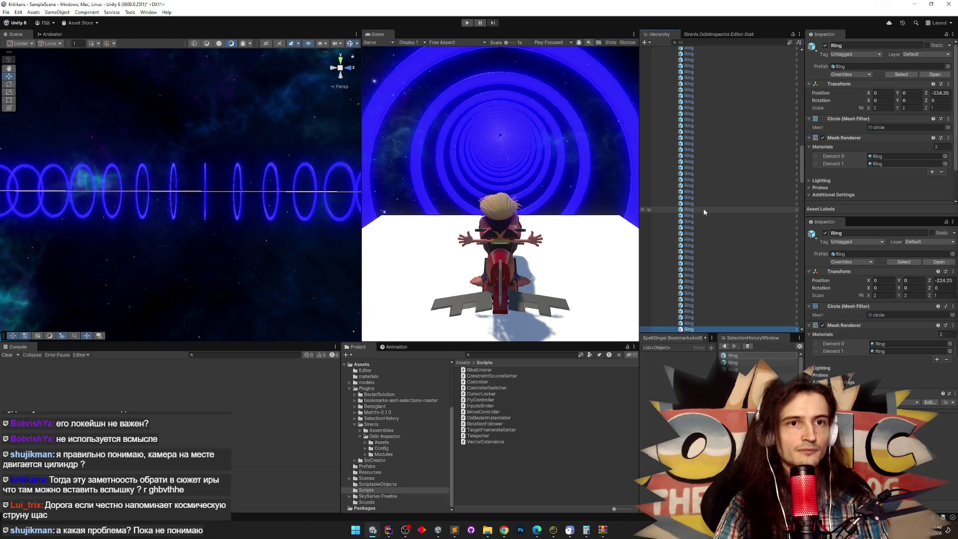